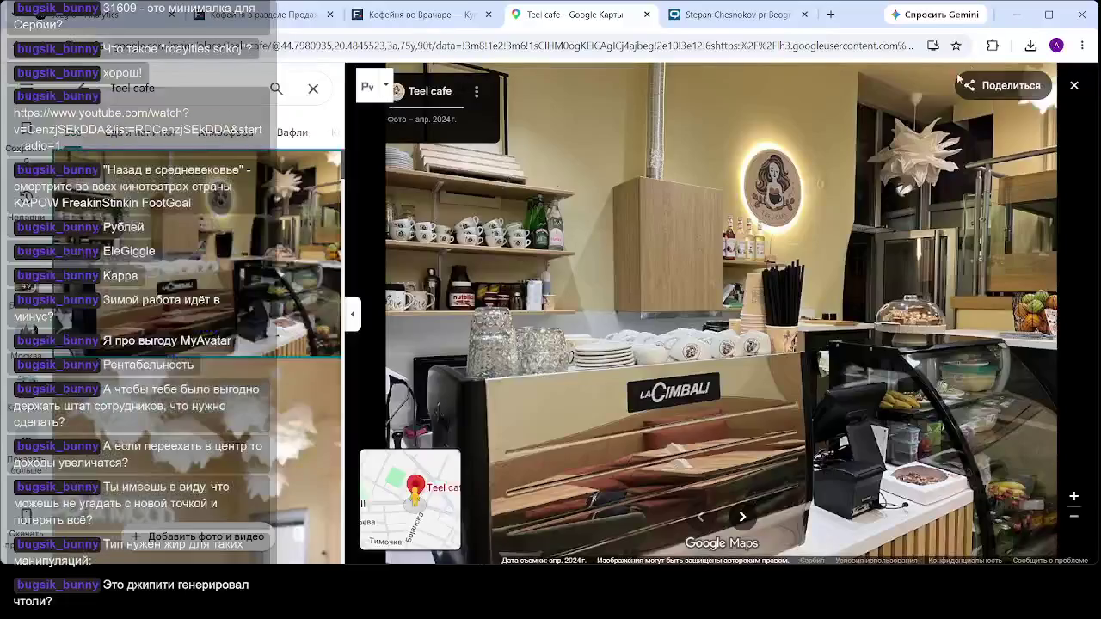
- Close the Teel cafe photos and enter Street View on Mileševska near the cafe
{"action": "left_click", "coordinate": [1074, 85]}
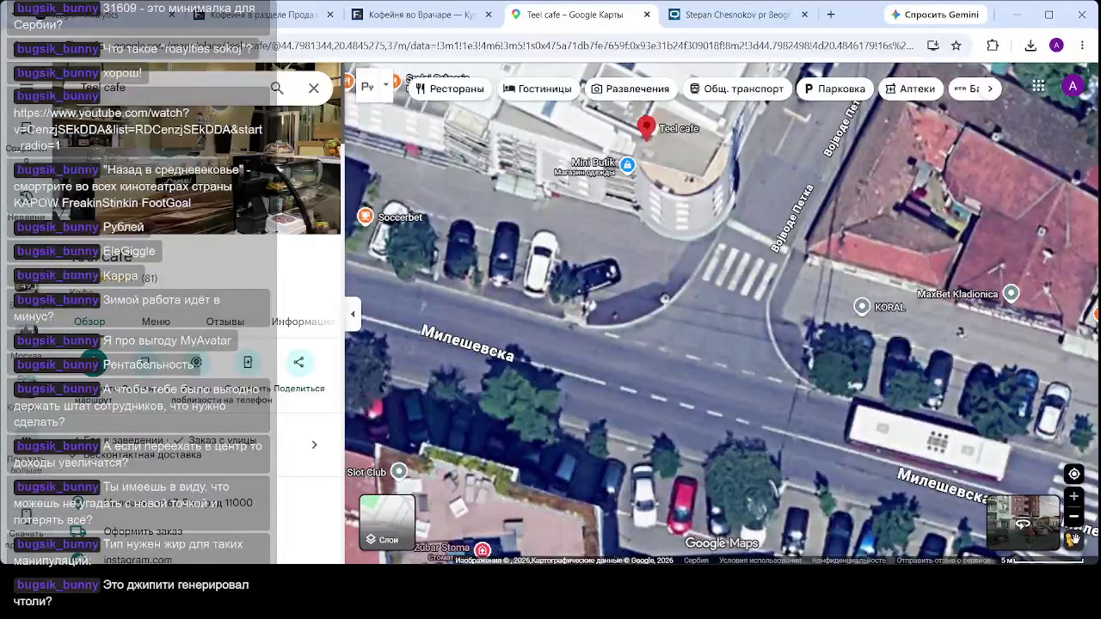
{"action": "left_click_drag", "start_coordinate": [1073, 539], "coordinate": [611, 332]}
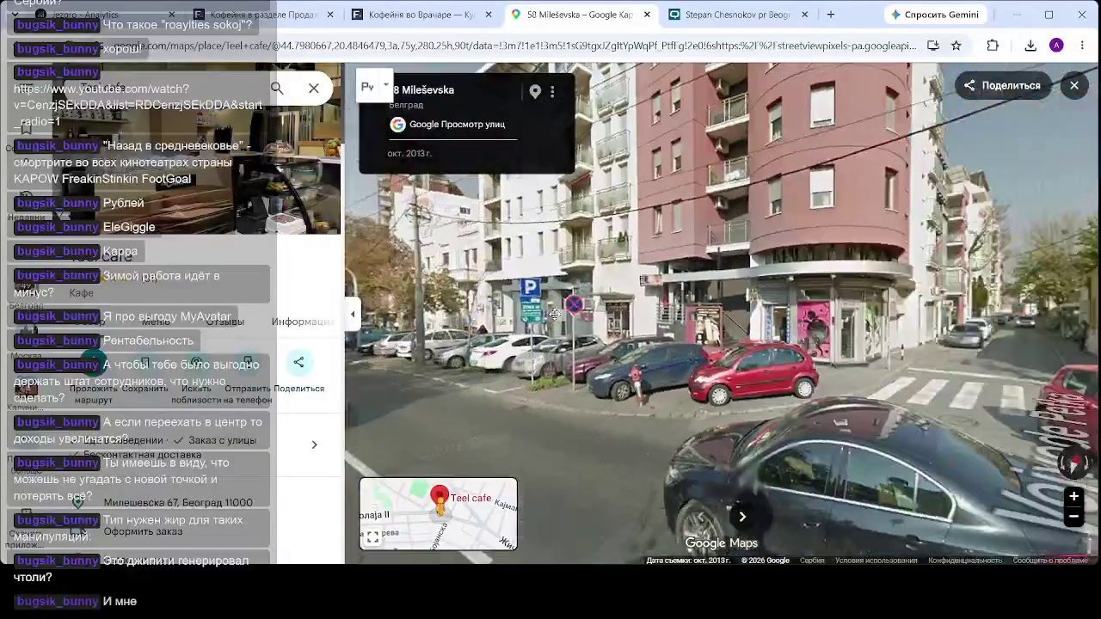
{"action": "left_click", "coordinate": [762, 406]}
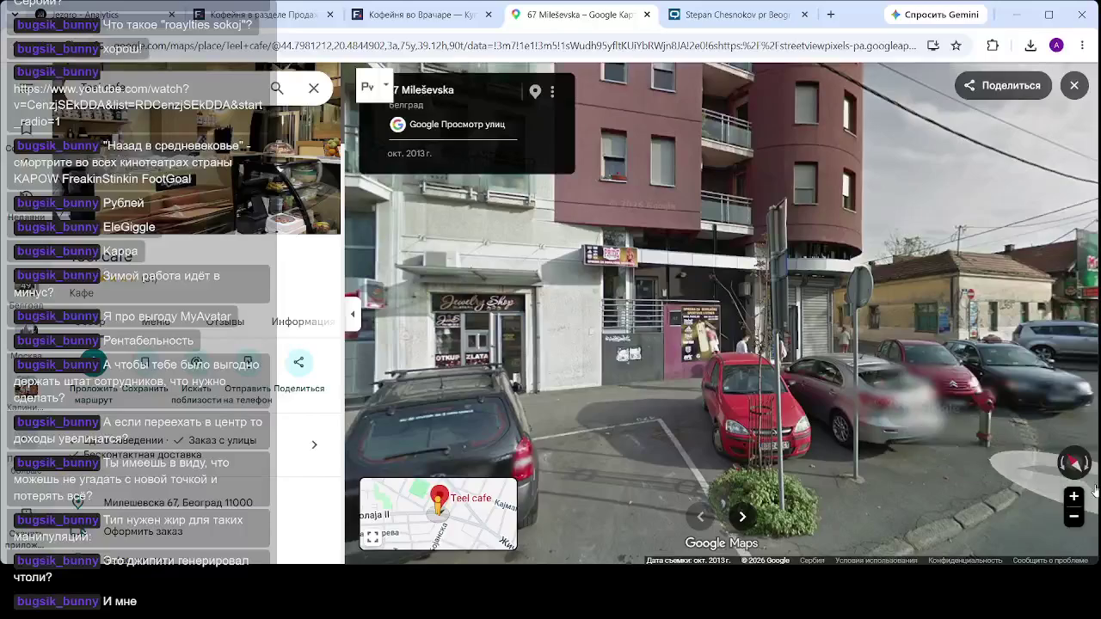
- Step forward to 58 Mileševska, zoom in on the boxing-poster storefront, then switch to the Jezgro dashboard
{"action": "left_click", "coordinate": [1008, 465]}
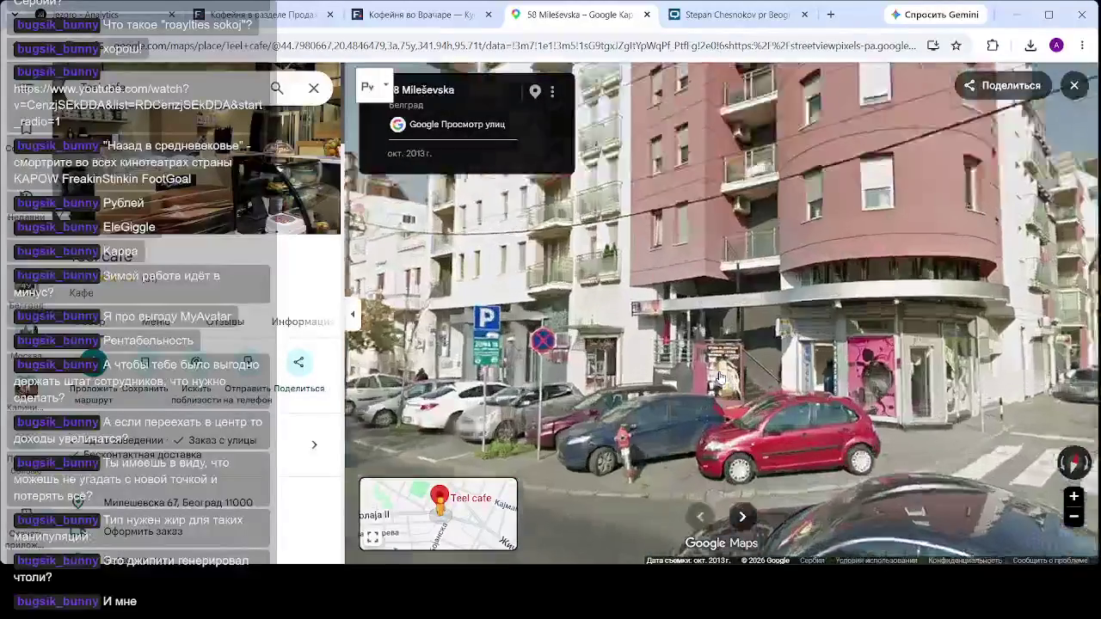
{"action": "left_click", "coordinate": [721, 377]}
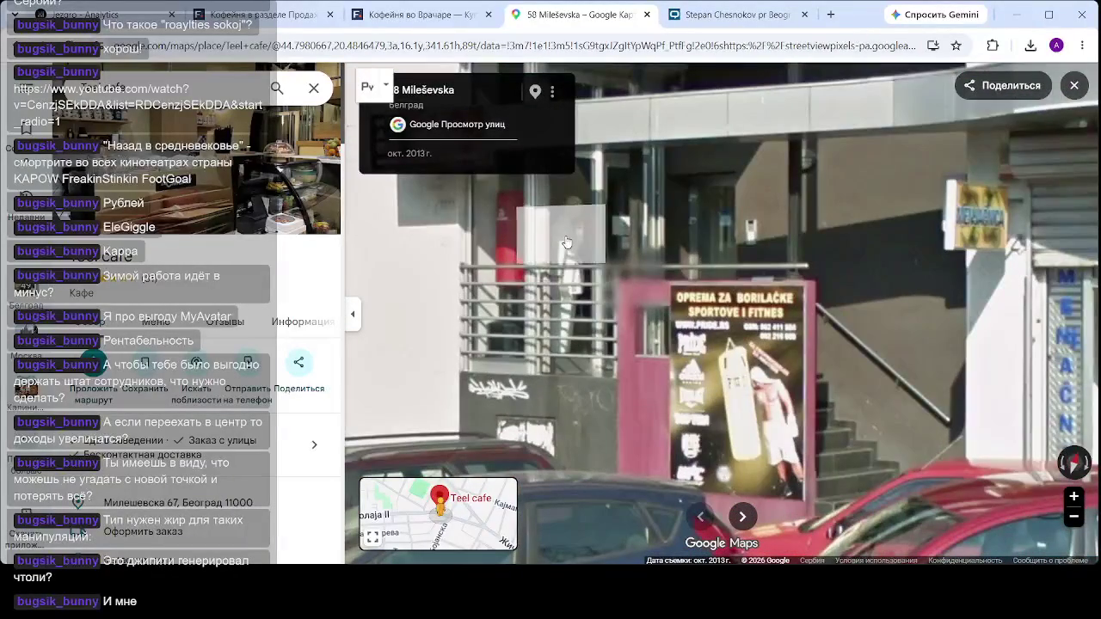
{"action": "key", "text": "ctrl+1"}
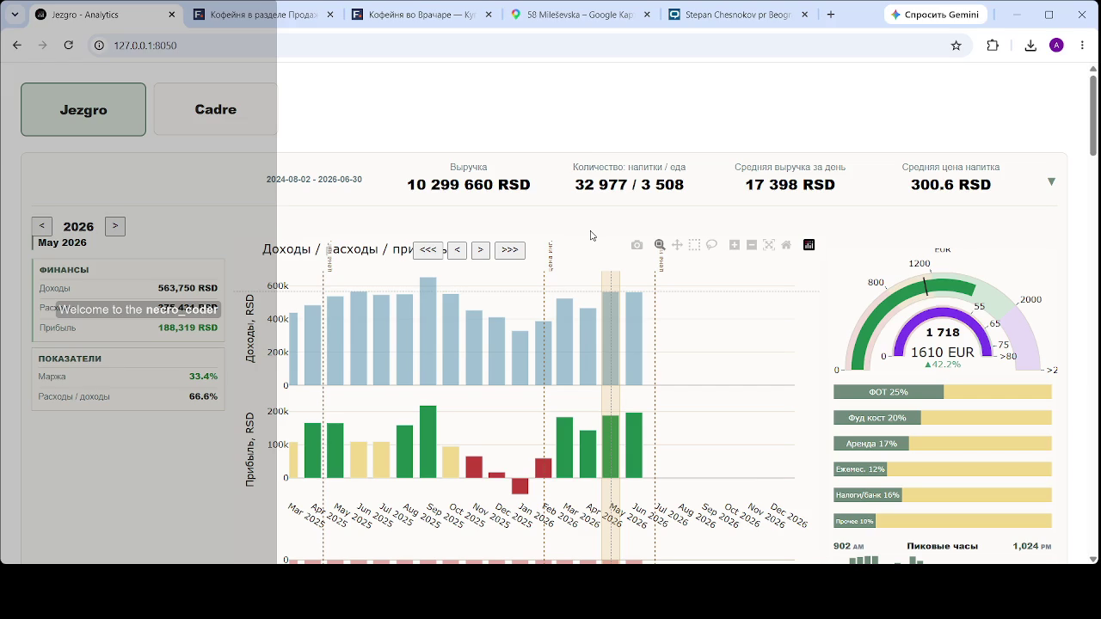
- Check the December 2025 figures, go back to May 2026, and open a new browser tab
{"action": "left_click", "coordinate": [496, 353]}
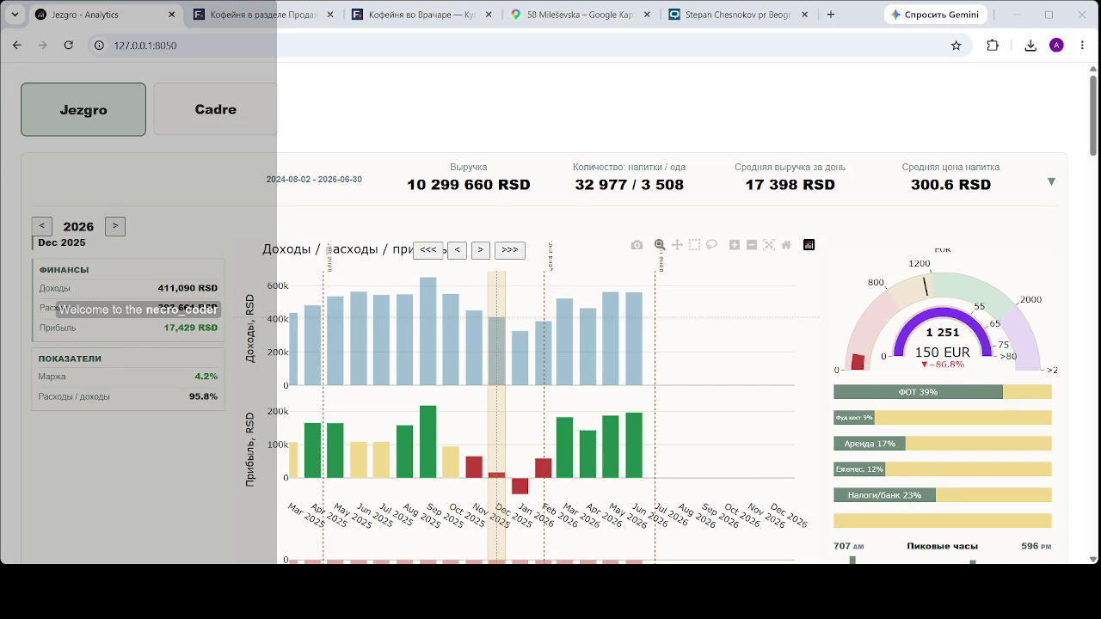
{"action": "left_click", "coordinate": [596, 509]}
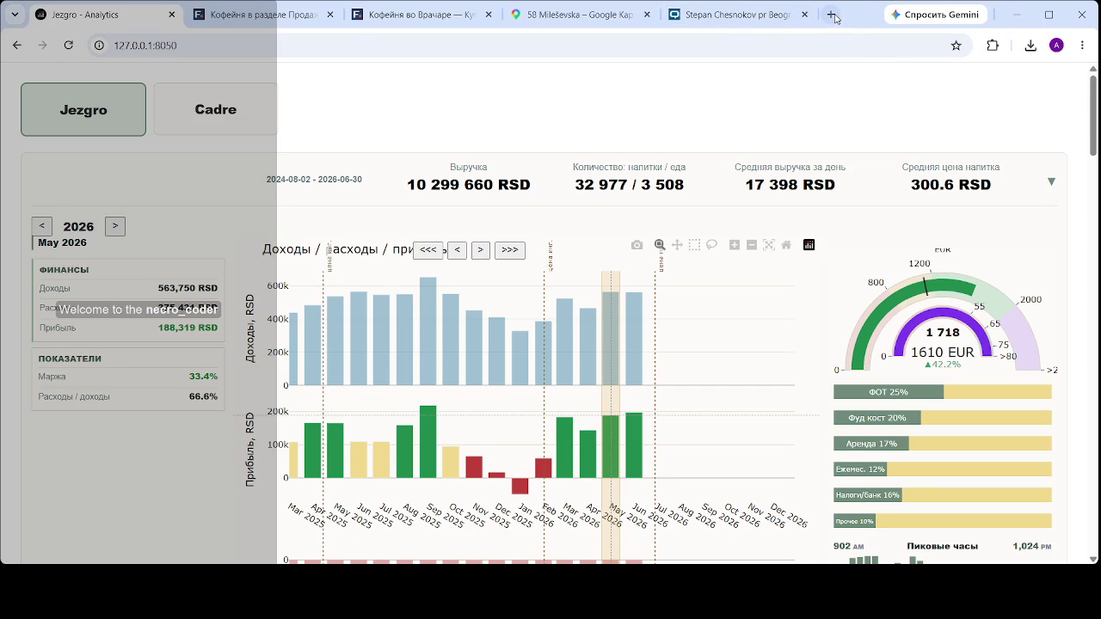
{"action": "key", "text": "ctrl+t"}
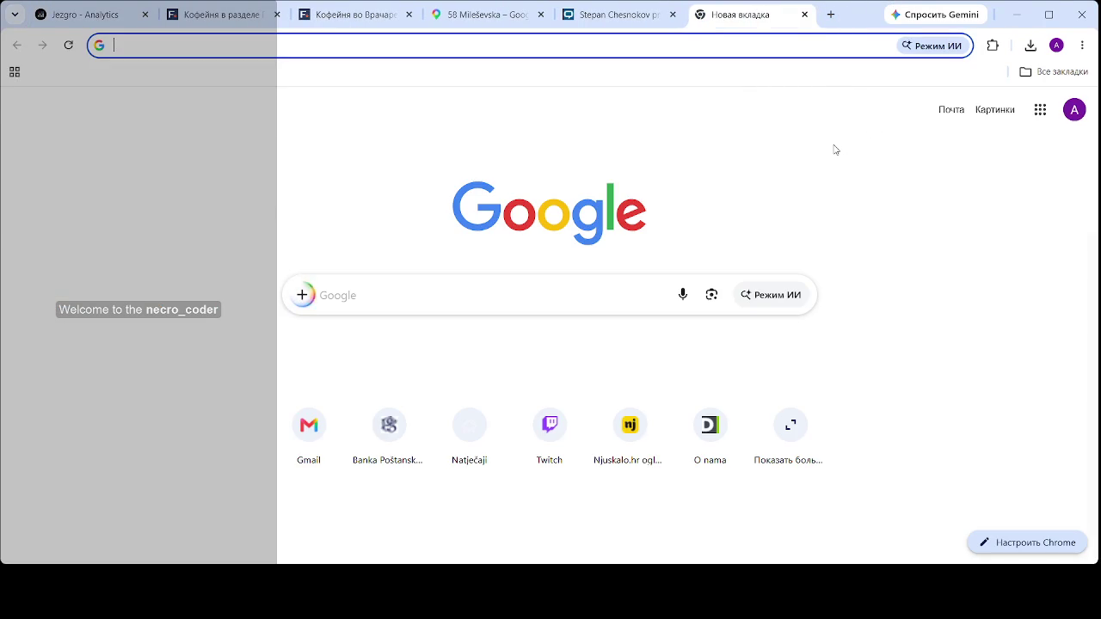
- Switch back to the '58 Mileševska – Google Maps' tab
{"action": "left_click", "coordinate": [478, 15]}
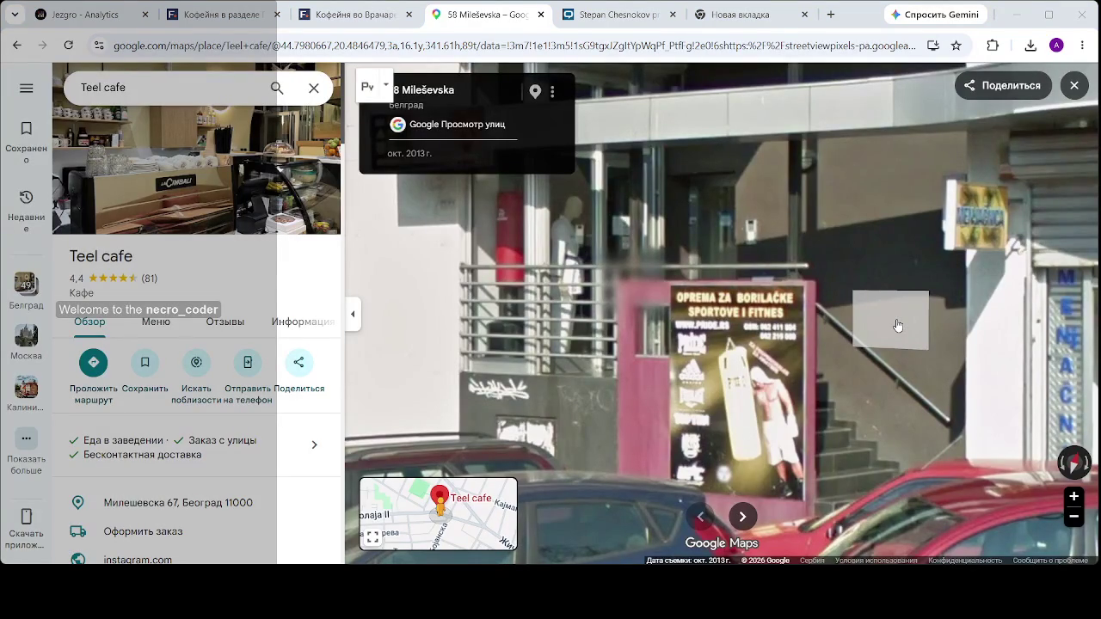
- Switch from the Google Maps tab to the Jezgro Analytics dashboard tab
{"action": "left_click", "coordinate": [59, 5]}
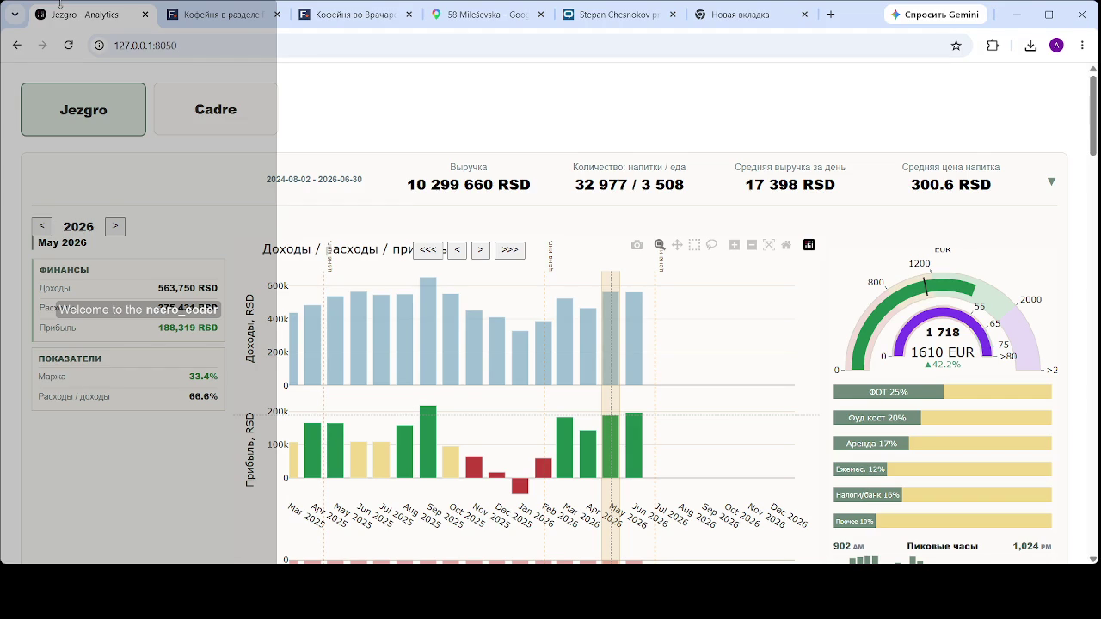
{"action": "left_click", "coordinate": [634, 430]}
{"action": "left_click", "coordinate": [565, 439]}
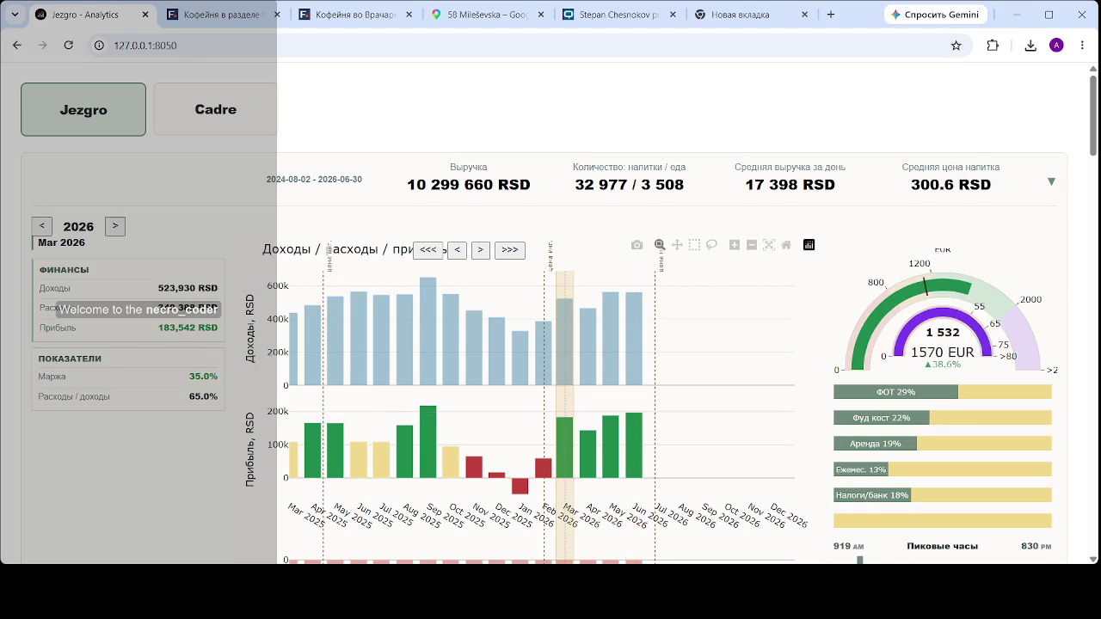
{"action": "left_click", "coordinate": [580, 547]}
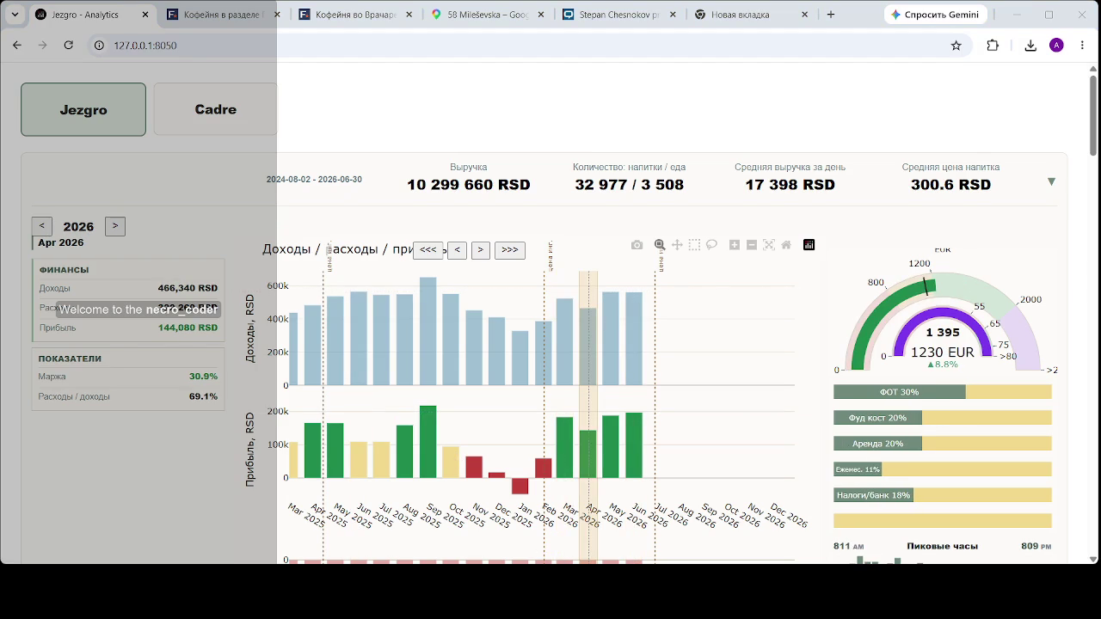
{"action": "left_click", "coordinate": [645, 536]}
{"action": "left_click", "coordinate": [486, 15]}
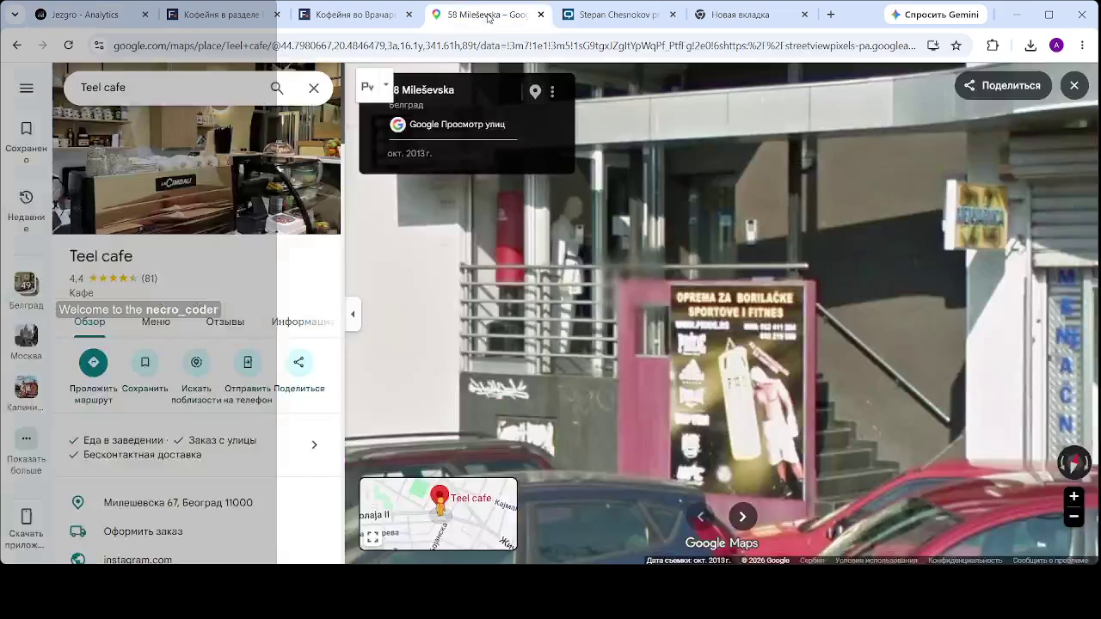
- Exit Mileševska Street View and close the Teel cafe listing to show the satellite map
{"action": "scroll", "coordinate": [555, 312], "scroll_direction": "down", "scroll_amount": 3}
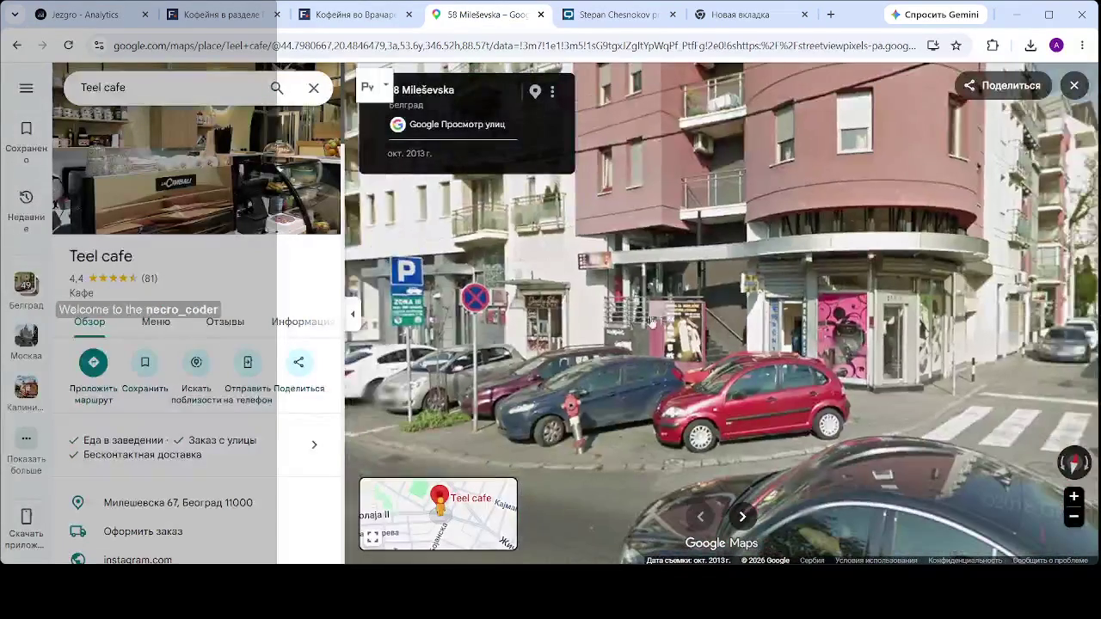
{"action": "scroll", "coordinate": [644, 323], "scroll_direction": "up", "scroll_amount": 3}
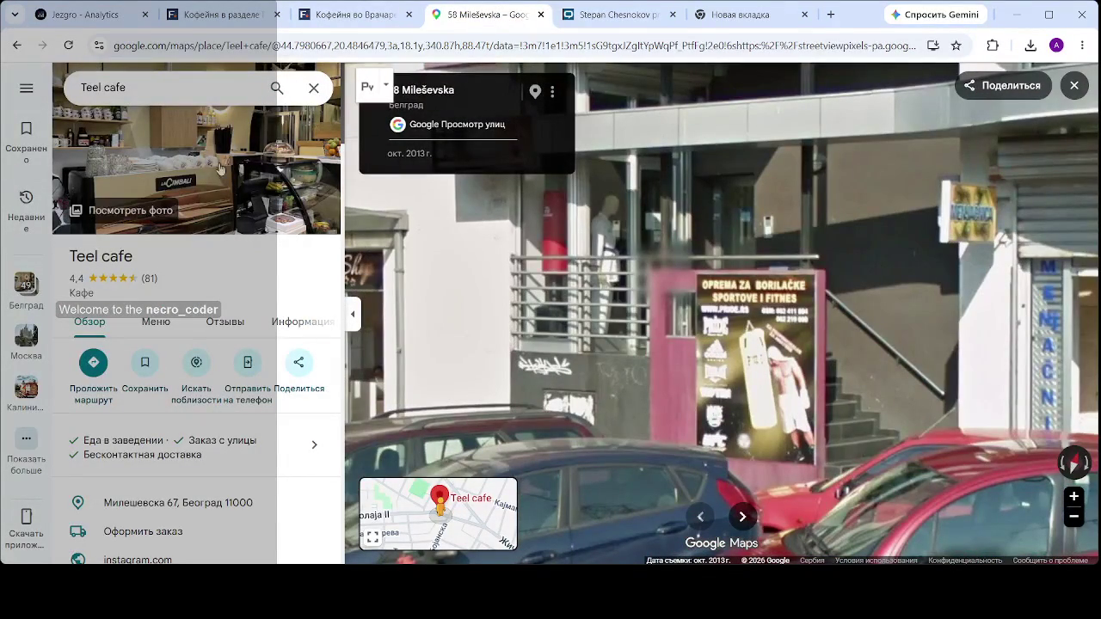
{"action": "scroll", "coordinate": [248, 163], "scroll_direction": "down", "scroll_amount": 3}
{"action": "scroll", "coordinate": [234, 255], "scroll_direction": "down", "scroll_amount": 4}
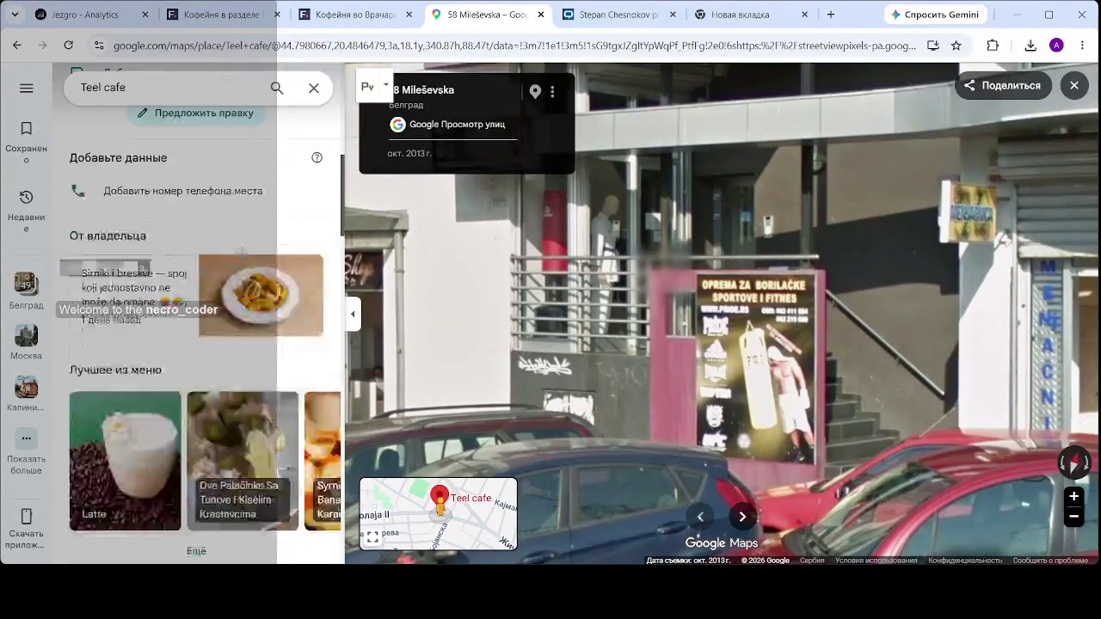
{"action": "scroll", "coordinate": [239, 285], "scroll_direction": "down", "scroll_amount": 3}
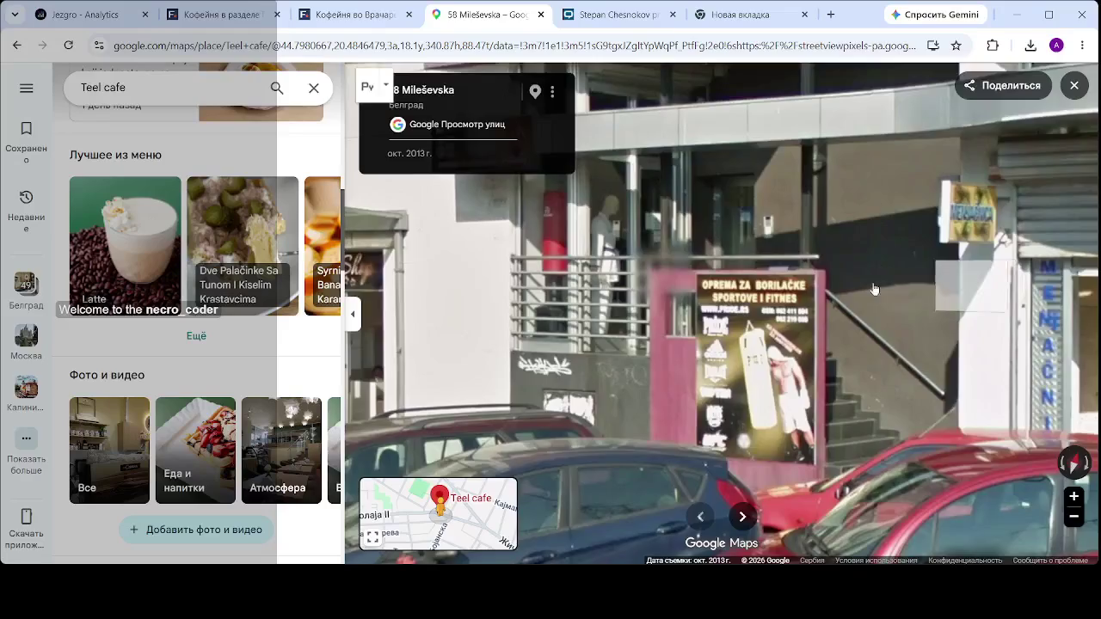
{"action": "scroll", "coordinate": [842, 289], "scroll_direction": "down", "scroll_amount": 3}
{"action": "scroll", "coordinate": [842, 289], "scroll_direction": "up", "scroll_amount": 3}
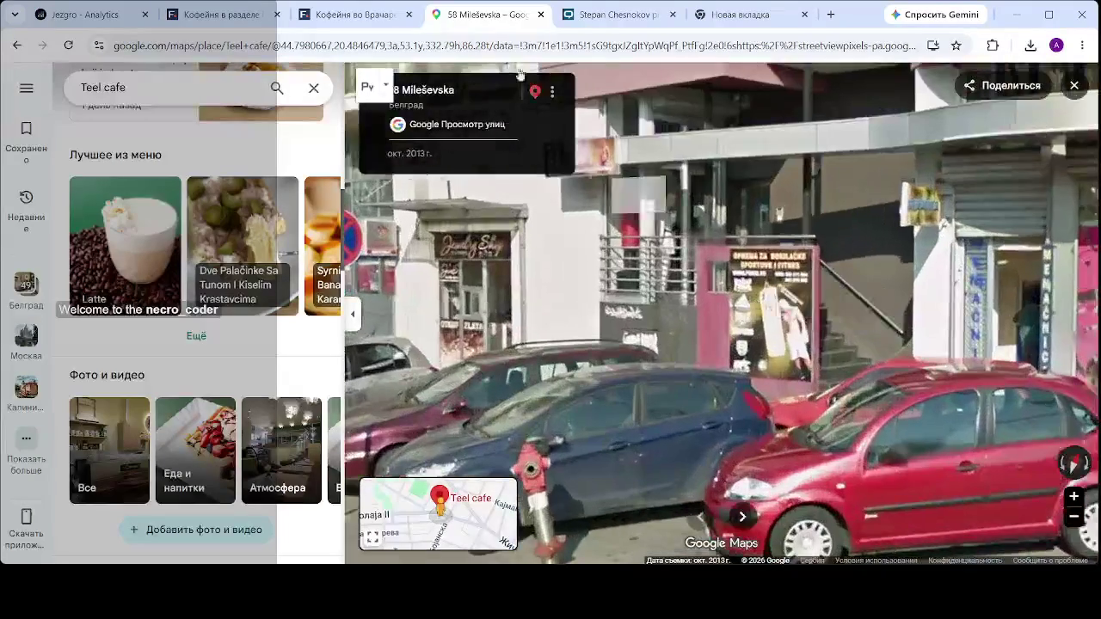
{"action": "left_click", "coordinate": [1074, 86]}
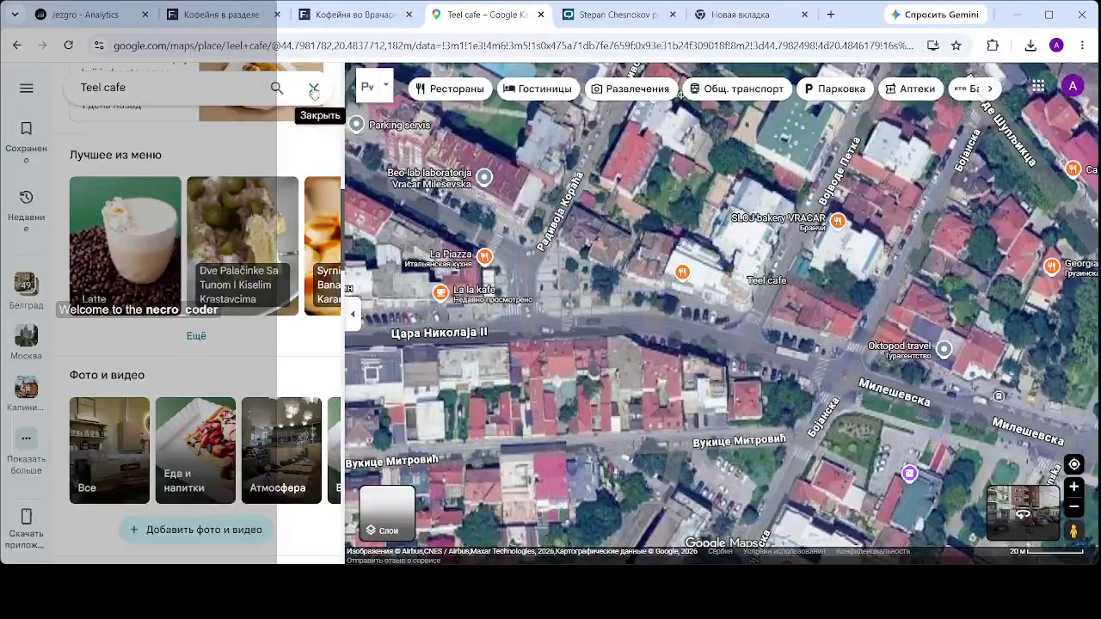
{"action": "left_click", "coordinate": [313, 88]}
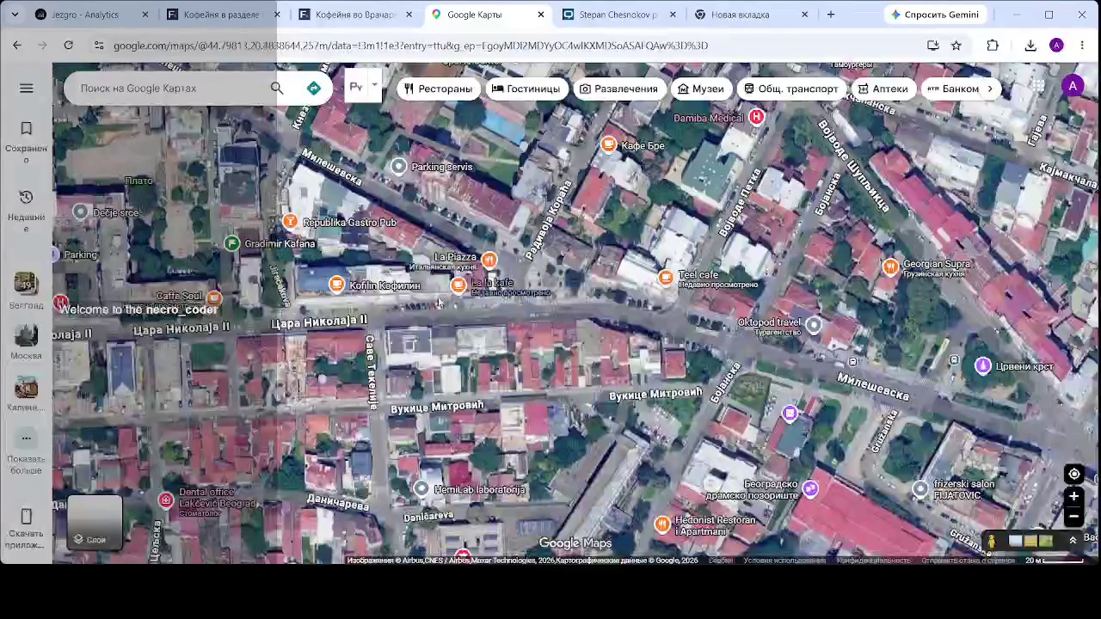
- Pan and zoom the map out over the neighbourhood around Teel cafe
{"action": "left_click_drag", "start_coordinate": [555, 294], "coordinate": [606, 389]}
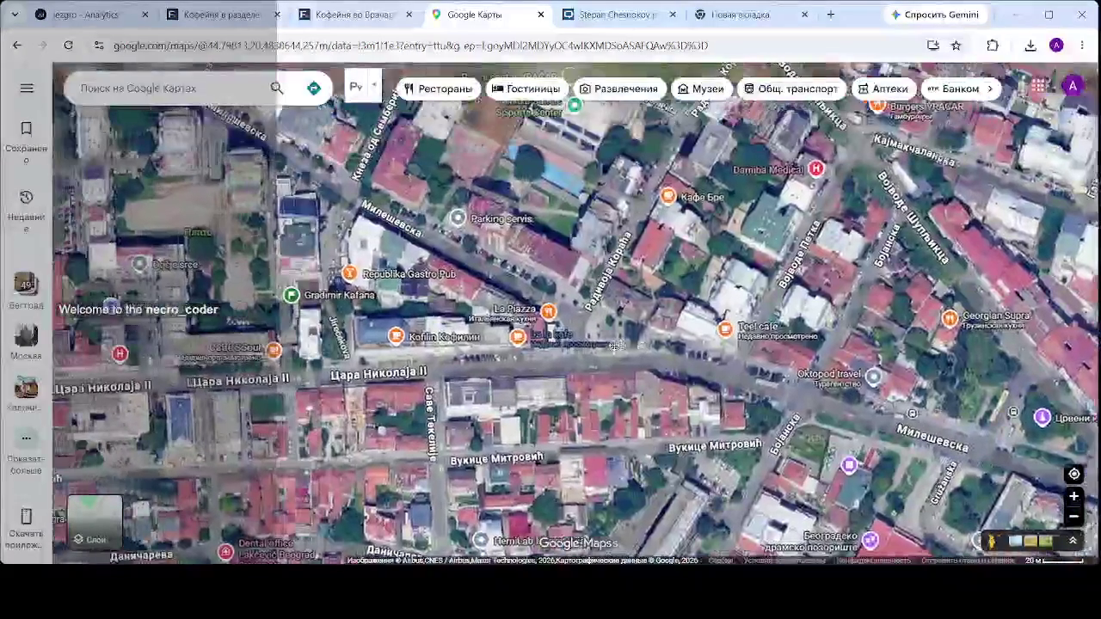
{"action": "scroll", "coordinate": [585, 348], "scroll_direction": "down", "scroll_amount": 1}
{"action": "scroll", "coordinate": [585, 348], "scroll_direction": "down", "scroll_amount": 1}
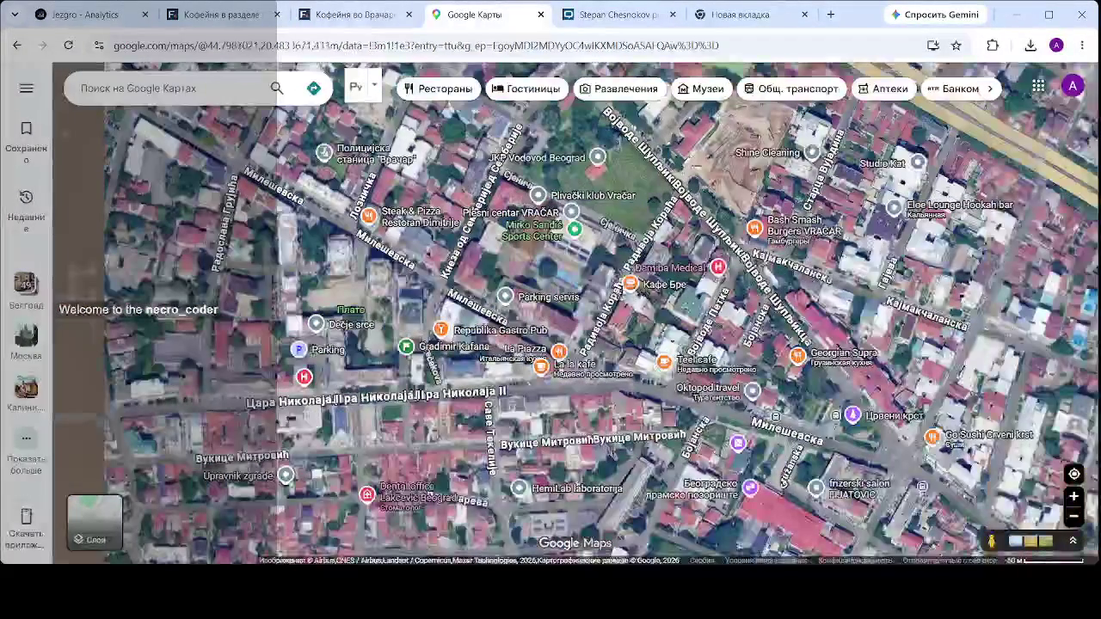
{"action": "left_click_drag", "start_coordinate": [717, 367], "coordinate": [665, 314]}
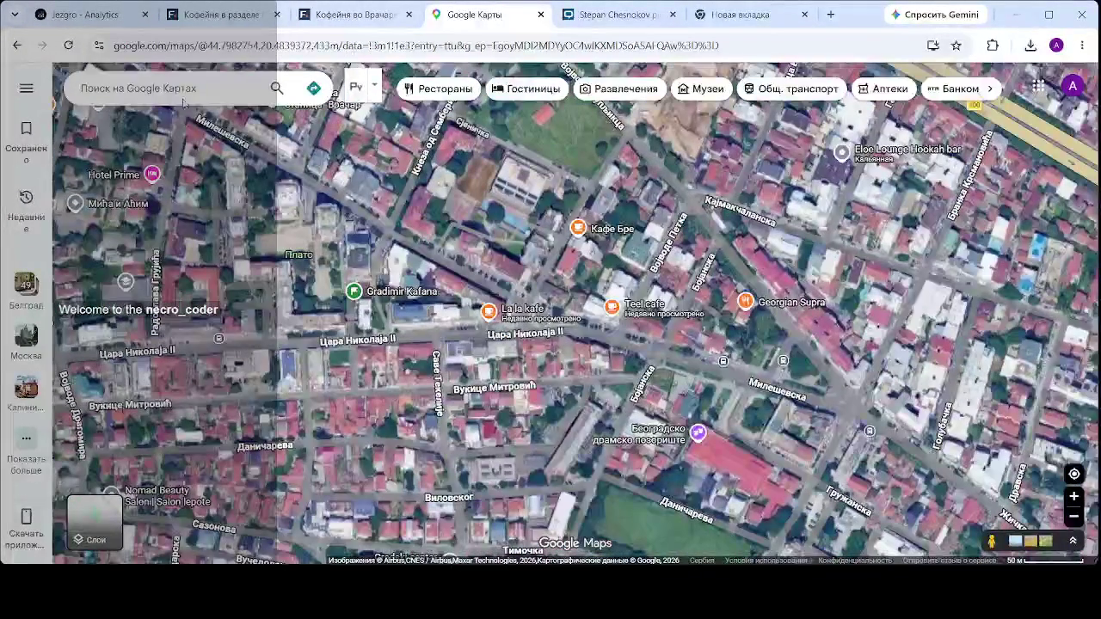
- Search for 'кофе' and open the SLOJ bakery VRACAR place details
{"action": "left_click", "coordinate": [196, 86]}
{"action": "type", "text": "rj"}
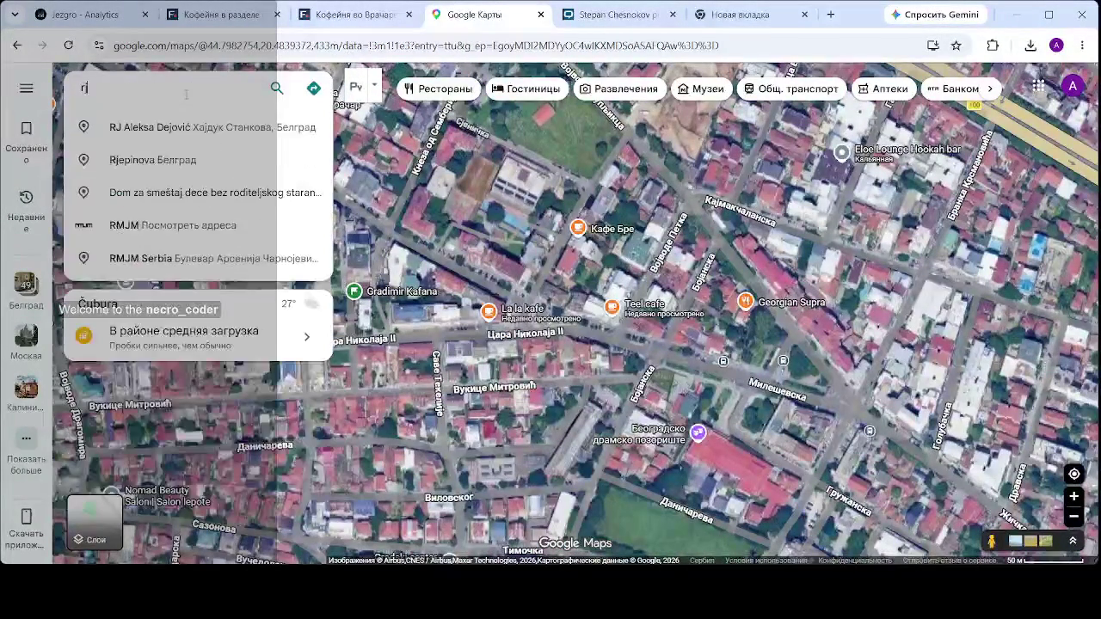
{"action": "key", "text": "BackSpace"}
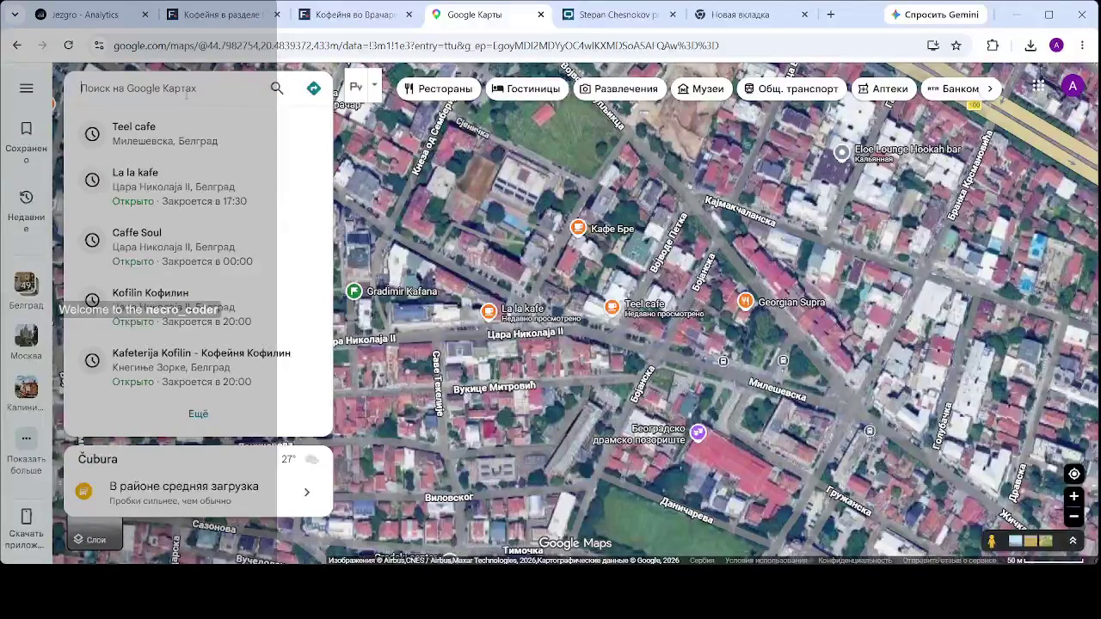
{"action": "type", "text": "кофе"}
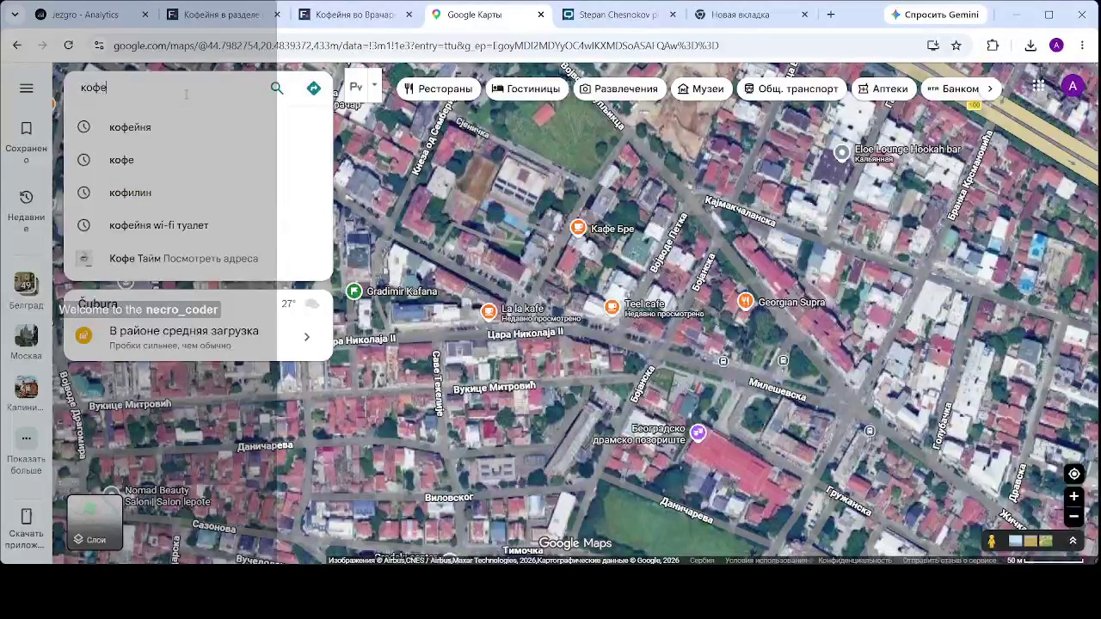
{"action": "key", "text": "Return"}
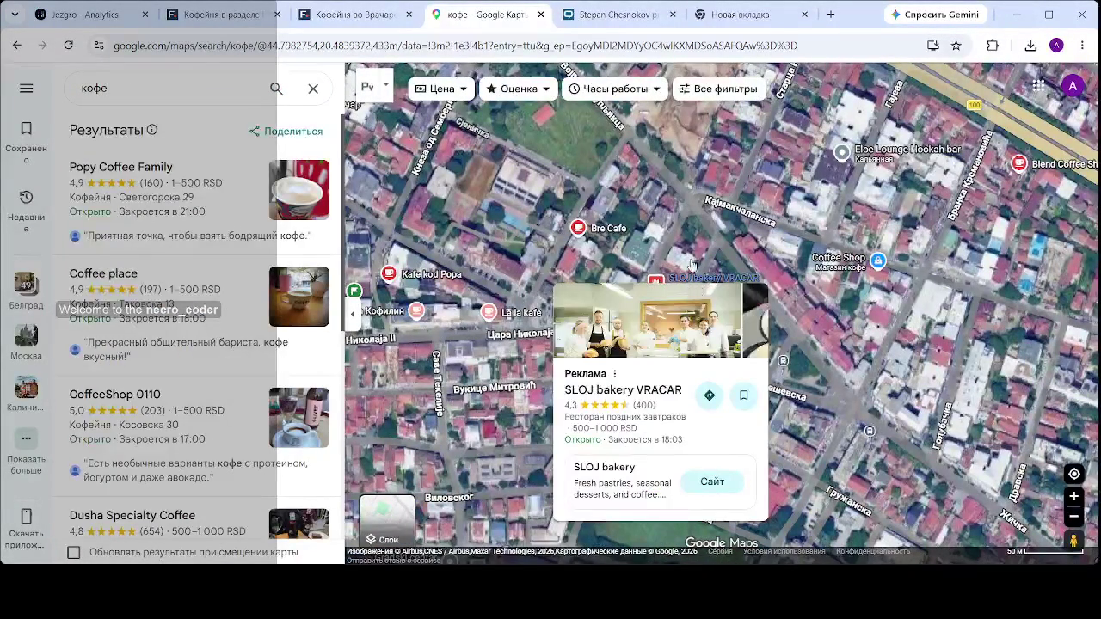
{"action": "mouse_move", "coordinate": [657, 283]}
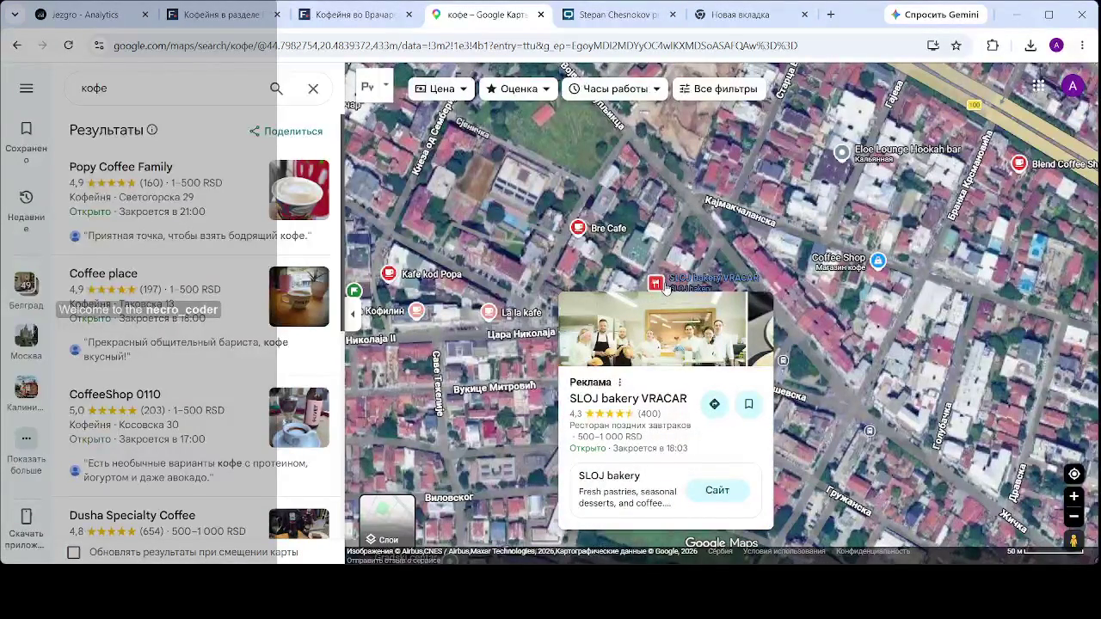
{"action": "left_click", "coordinate": [665, 288]}
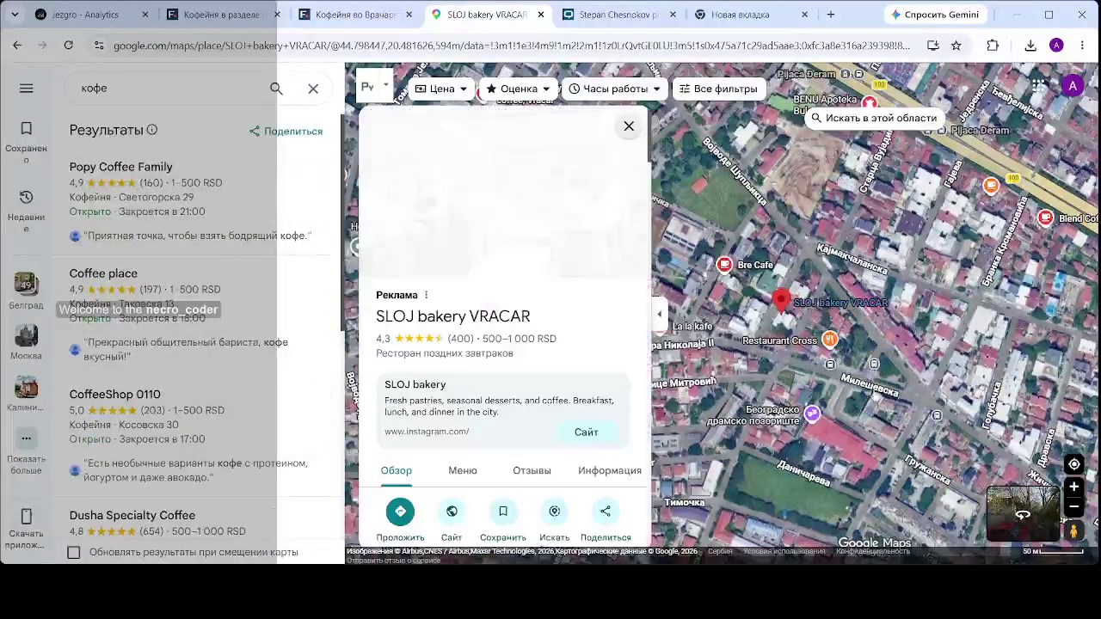
- Close the SLOJ bakery details and open Kafe kod Popa from the map
{"action": "scroll", "coordinate": [873, 355], "scroll_direction": "up", "scroll_amount": 2}
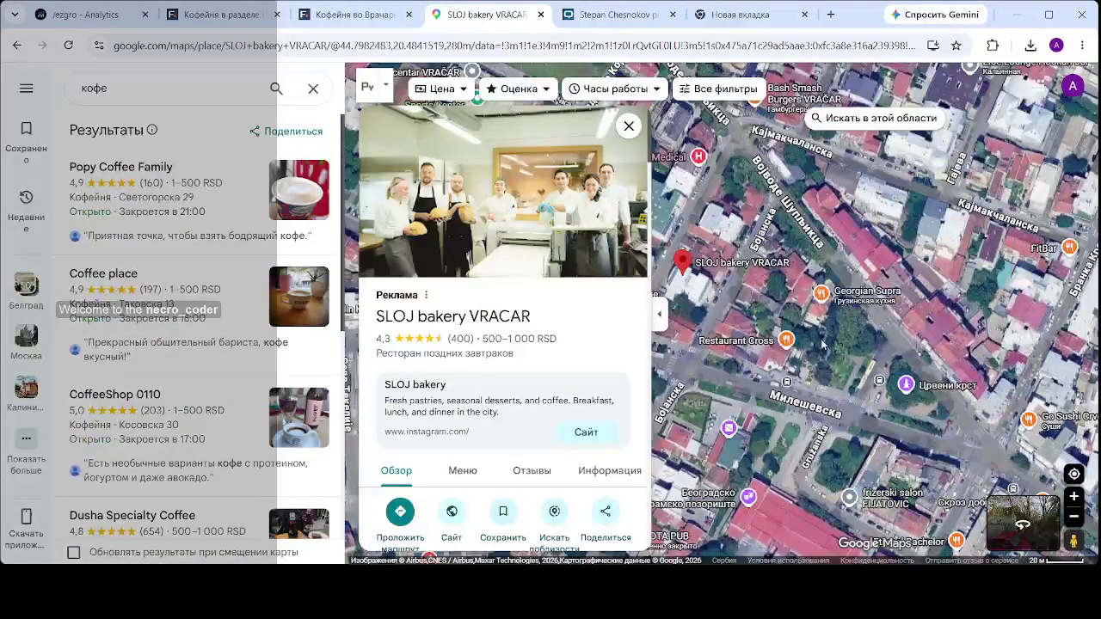
{"action": "left_click", "coordinate": [629, 125]}
{"action": "left_click_drag", "start_coordinate": [601, 356], "coordinate": [746, 375]}
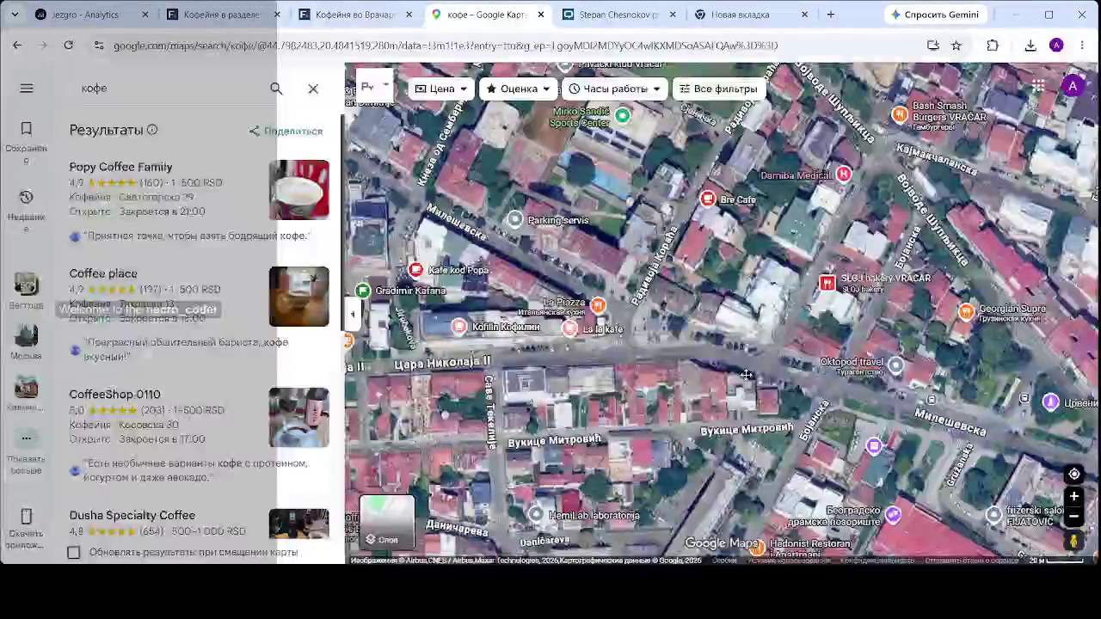
{"action": "left_click_drag", "start_coordinate": [695, 230], "coordinate": [826, 311]}
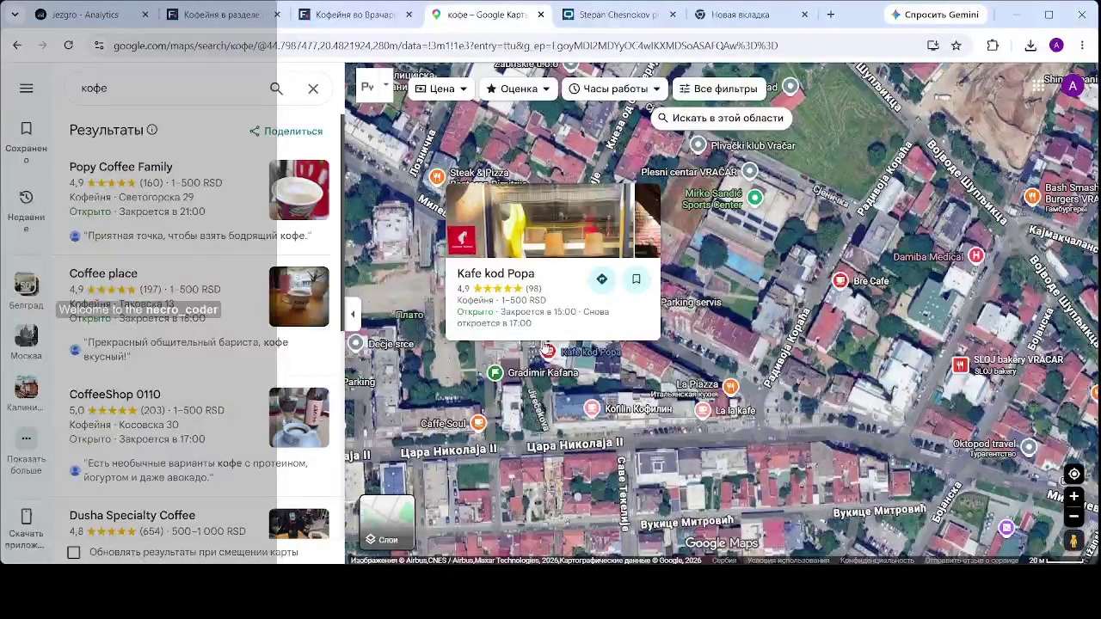
{"action": "left_click", "coordinate": [548, 350]}
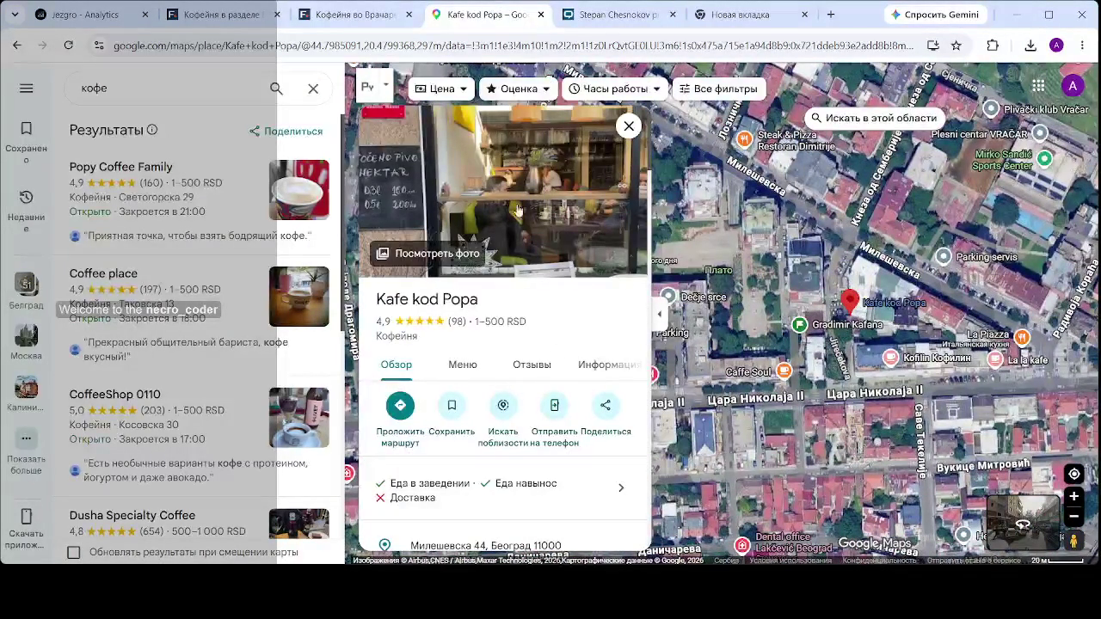
- Browse Kafe kod Popa's photo gallery, then close it
{"action": "left_click", "coordinate": [482, 243]}
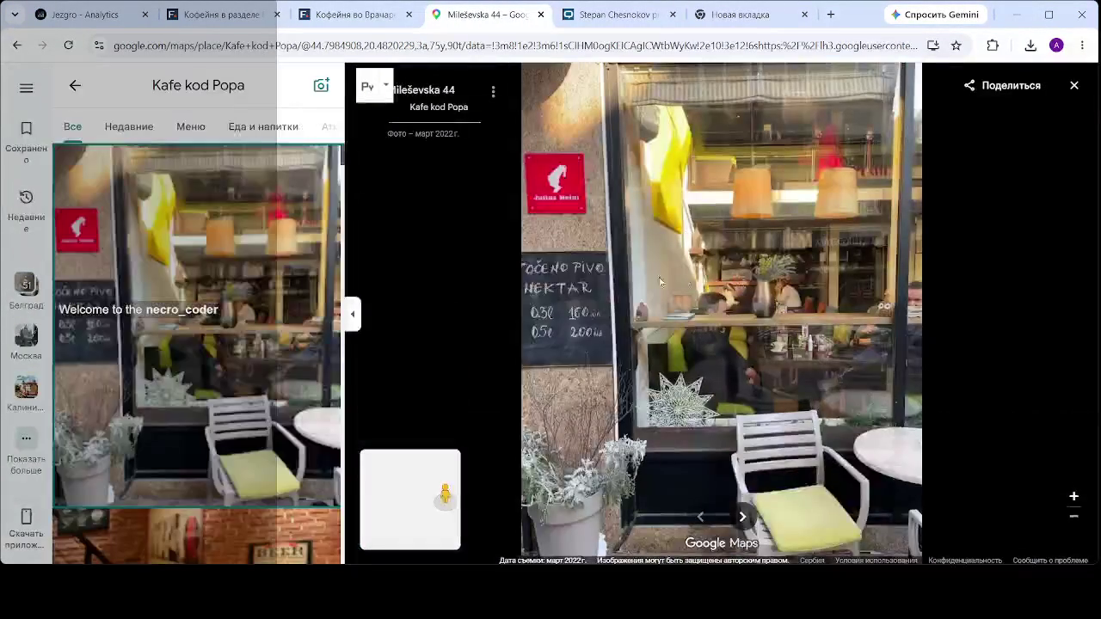
{"action": "scroll", "coordinate": [248, 341], "scroll_direction": "down", "scroll_amount": 3}
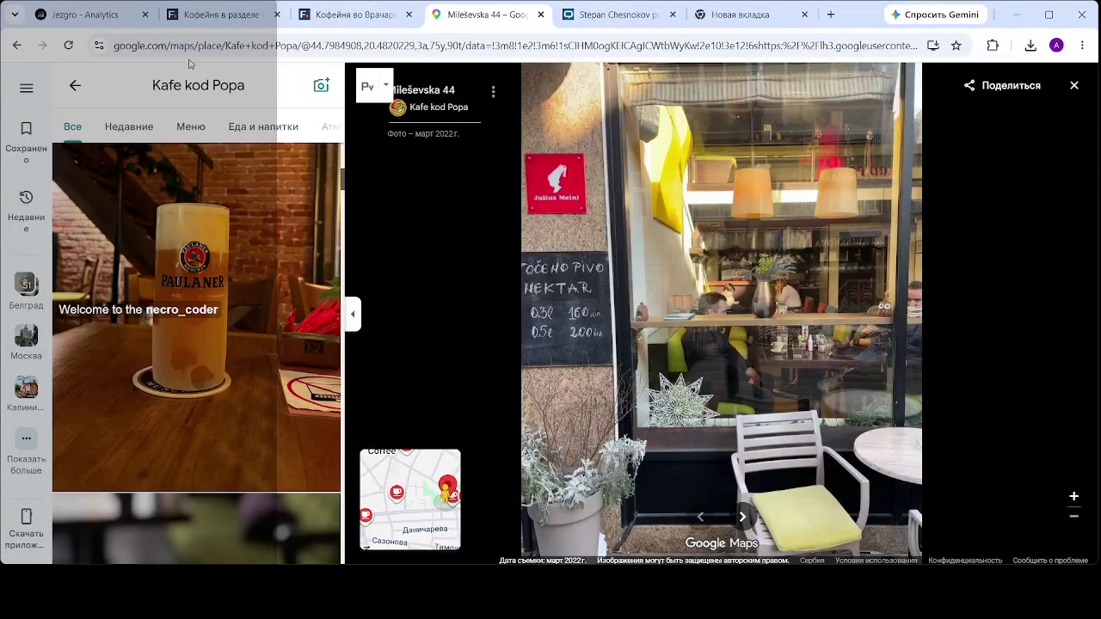
{"action": "scroll", "coordinate": [233, 223], "scroll_direction": "down", "scroll_amount": 3}
{"action": "scroll", "coordinate": [233, 223], "scroll_direction": "down", "scroll_amount": 3}
{"action": "scroll", "coordinate": [234, 223], "scroll_direction": "down", "scroll_amount": 3}
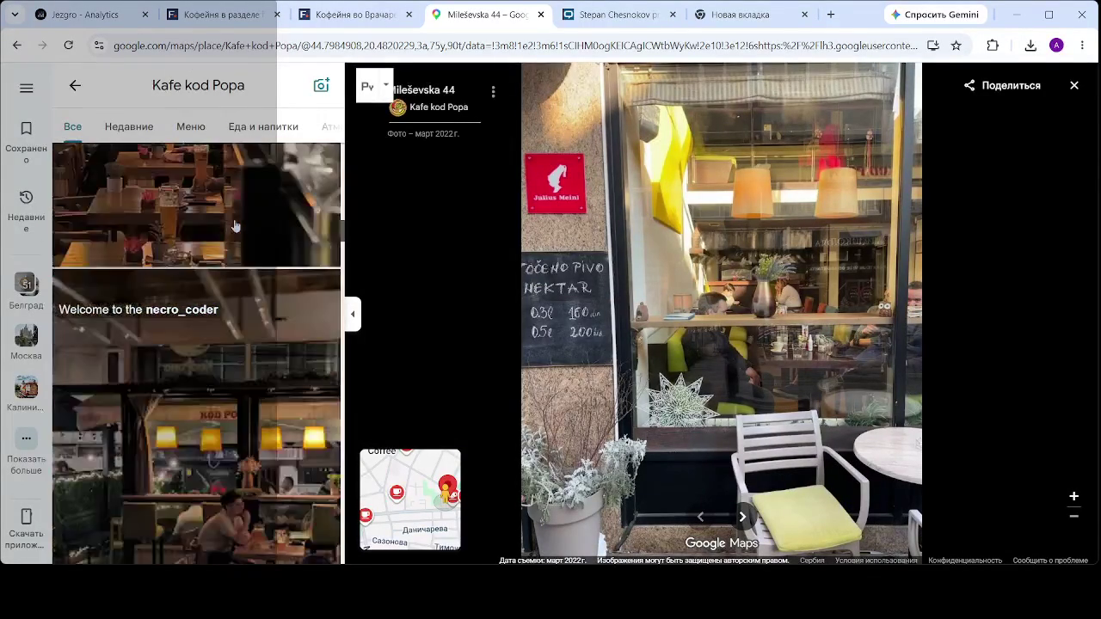
{"action": "scroll", "coordinate": [235, 226], "scroll_direction": "down", "scroll_amount": 2}
{"action": "scroll", "coordinate": [235, 226], "scroll_direction": "down", "scroll_amount": 3}
{"action": "scroll", "coordinate": [235, 225], "scroll_direction": "down", "scroll_amount": 3}
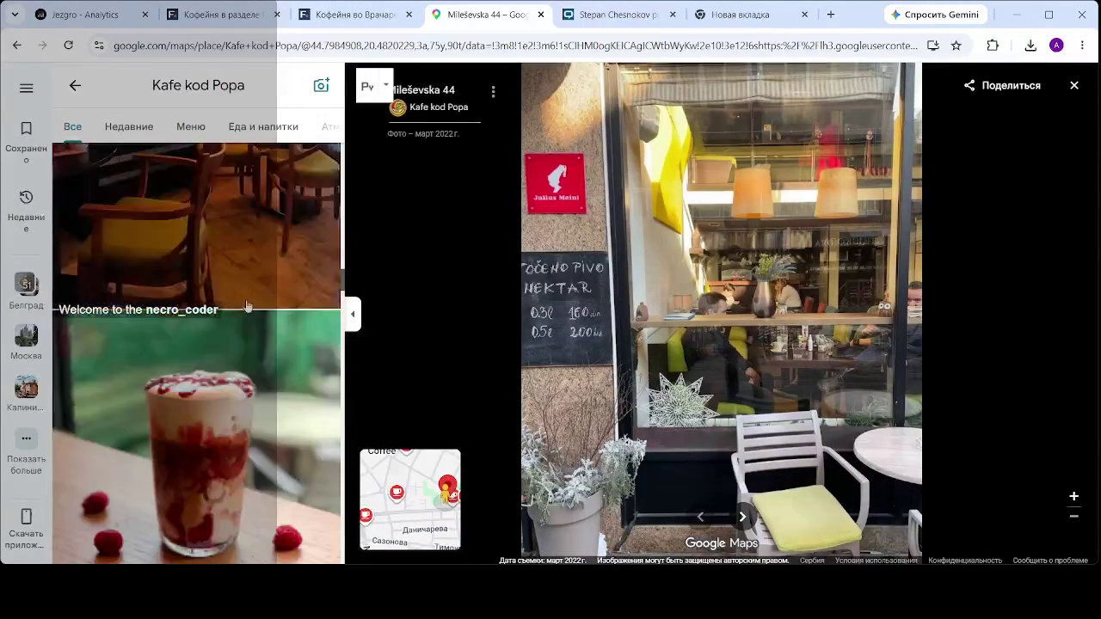
{"action": "left_click", "coordinate": [1074, 85]}
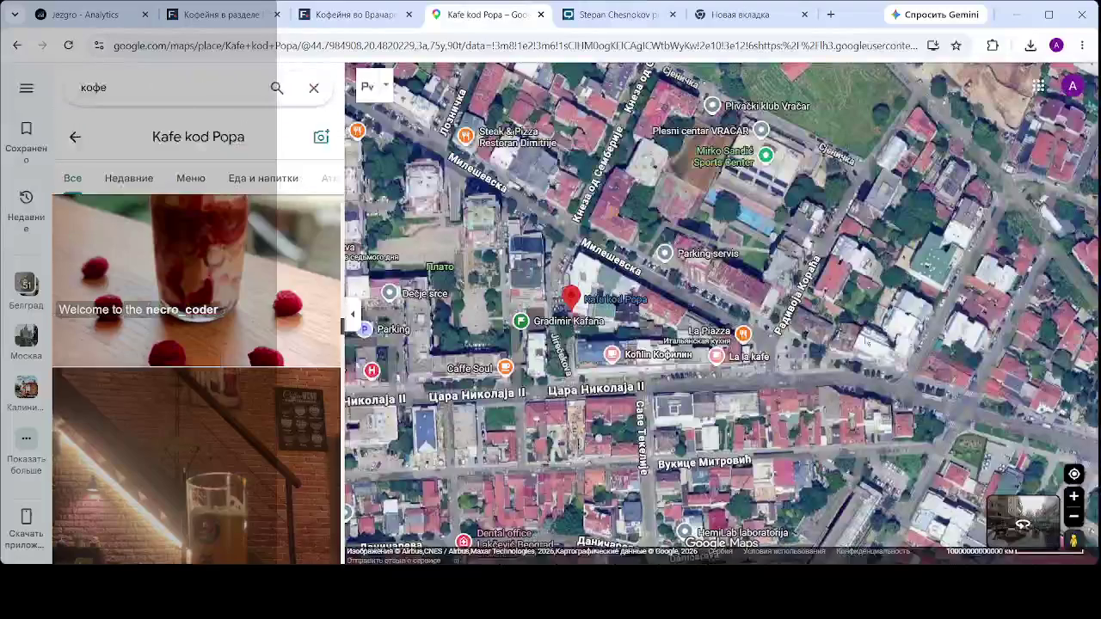
- Return to the coffee results, reselect Kafe kod Popa and reopen its photo gallery
{"action": "left_click", "coordinate": [627, 123]}
{"action": "left_click", "coordinate": [603, 301]}
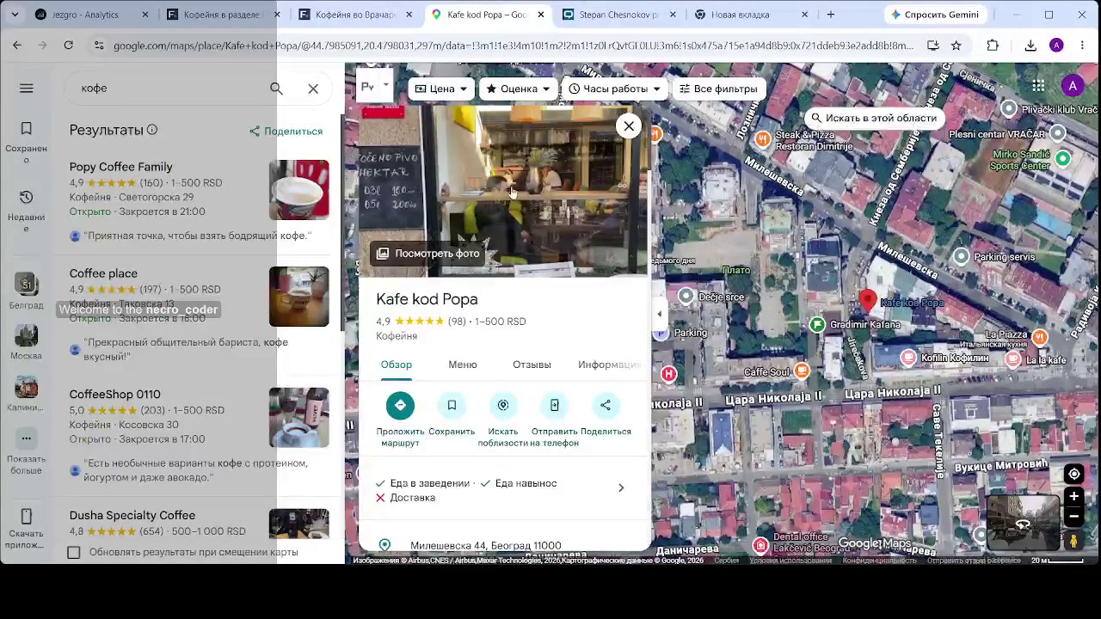
{"action": "left_click", "coordinate": [508, 172]}
{"action": "scroll", "coordinate": [196, 195], "scroll_direction": "down", "scroll_amount": 1}
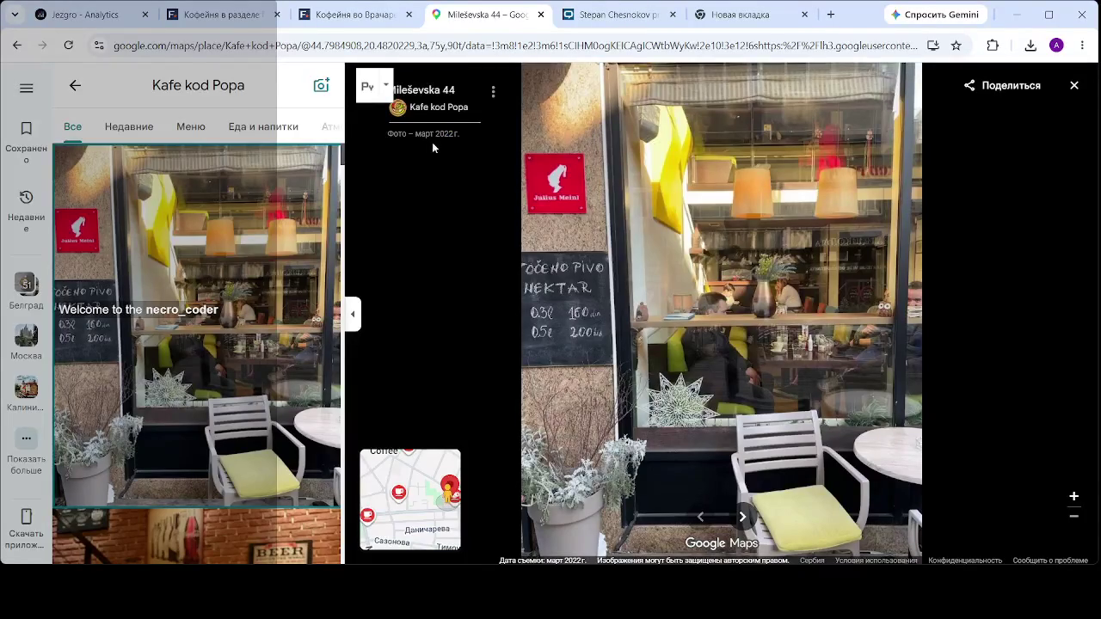
{"action": "scroll", "coordinate": [268, 305], "scroll_direction": "down", "scroll_amount": 3}
{"action": "scroll", "coordinate": [267, 305], "scroll_direction": "down", "scroll_amount": 2}
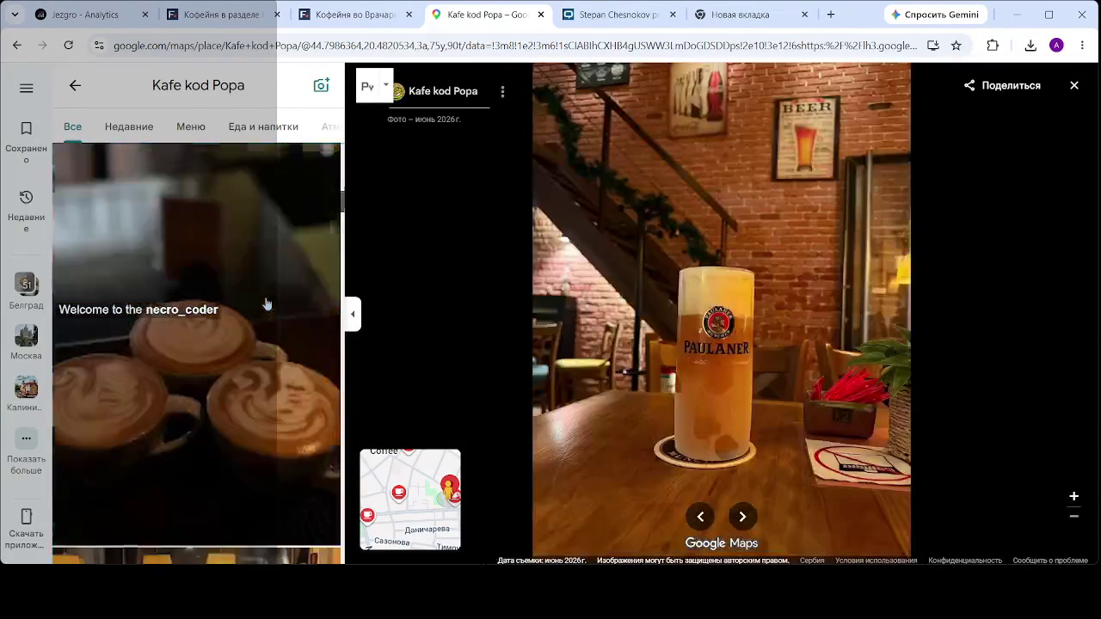
{"action": "scroll", "coordinate": [268, 305], "scroll_direction": "down", "scroll_amount": 2}
{"action": "scroll", "coordinate": [267, 304], "scroll_direction": "down", "scroll_amount": 3}
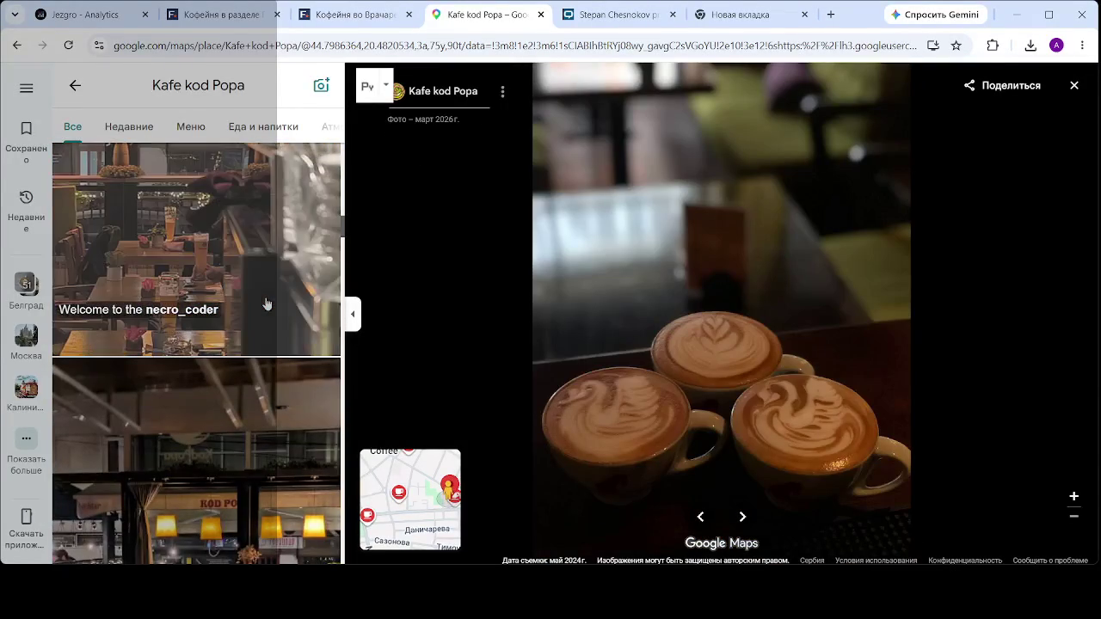
{"action": "scroll", "coordinate": [268, 305], "scroll_direction": "down", "scroll_amount": 2}
{"action": "scroll", "coordinate": [253, 361], "scroll_direction": "down", "scroll_amount": 2}
{"action": "scroll", "coordinate": [253, 361], "scroll_direction": "down", "scroll_amount": 2}
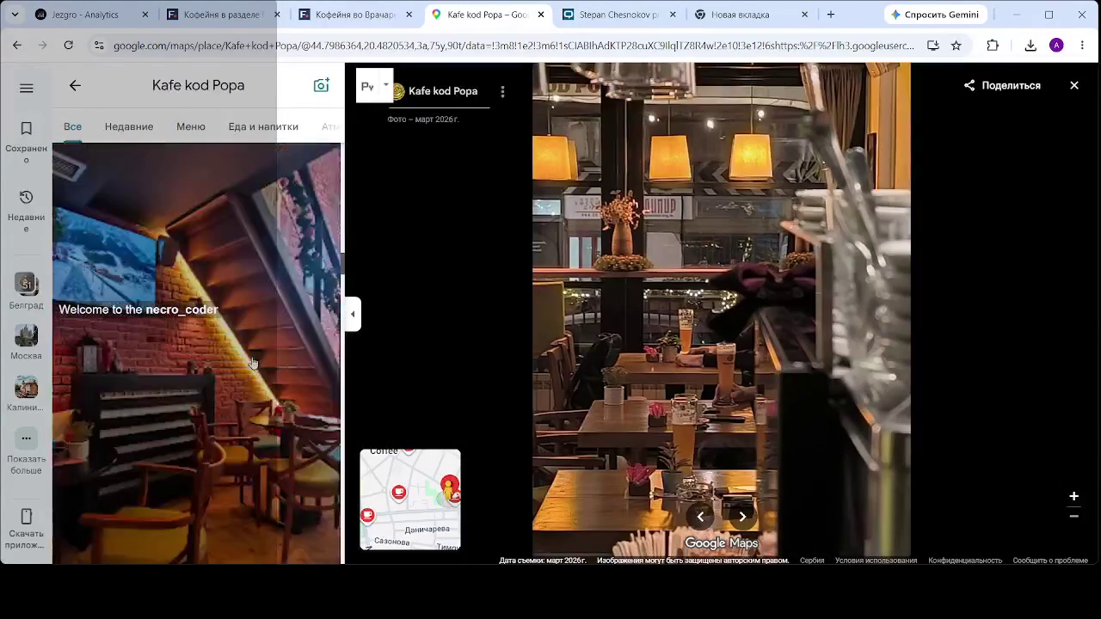
{"action": "scroll", "coordinate": [252, 341], "scroll_direction": "up", "scroll_amount": 2}
- View the raspberry drink and plazma cup photos full size
{"action": "left_click", "coordinate": [253, 341]}
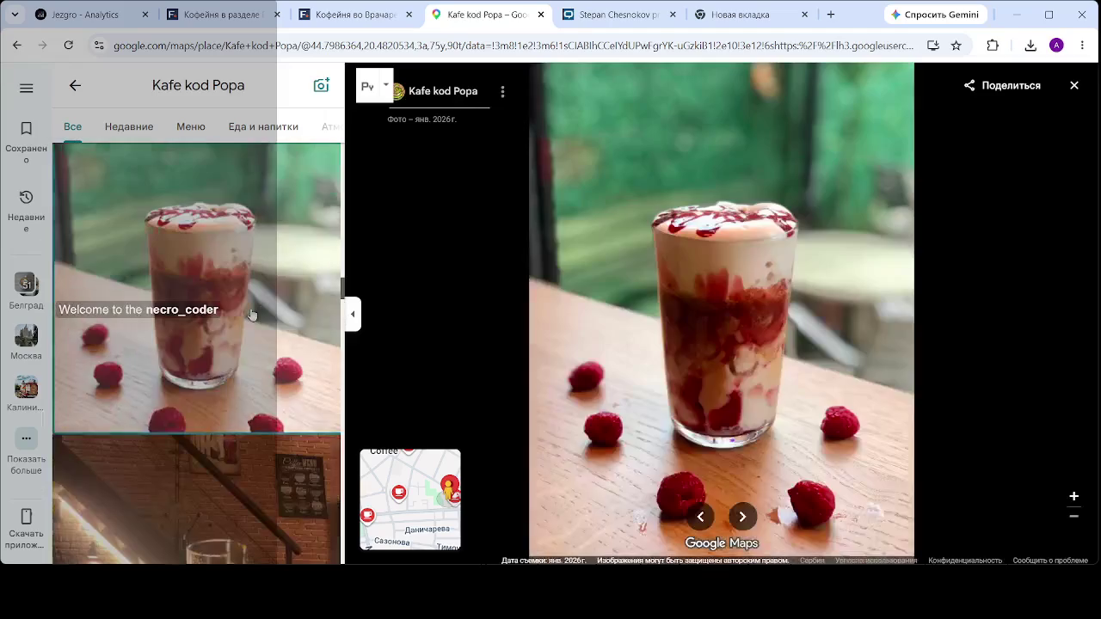
{"action": "scroll", "coordinate": [324, 268], "scroll_direction": "down", "scroll_amount": 3}
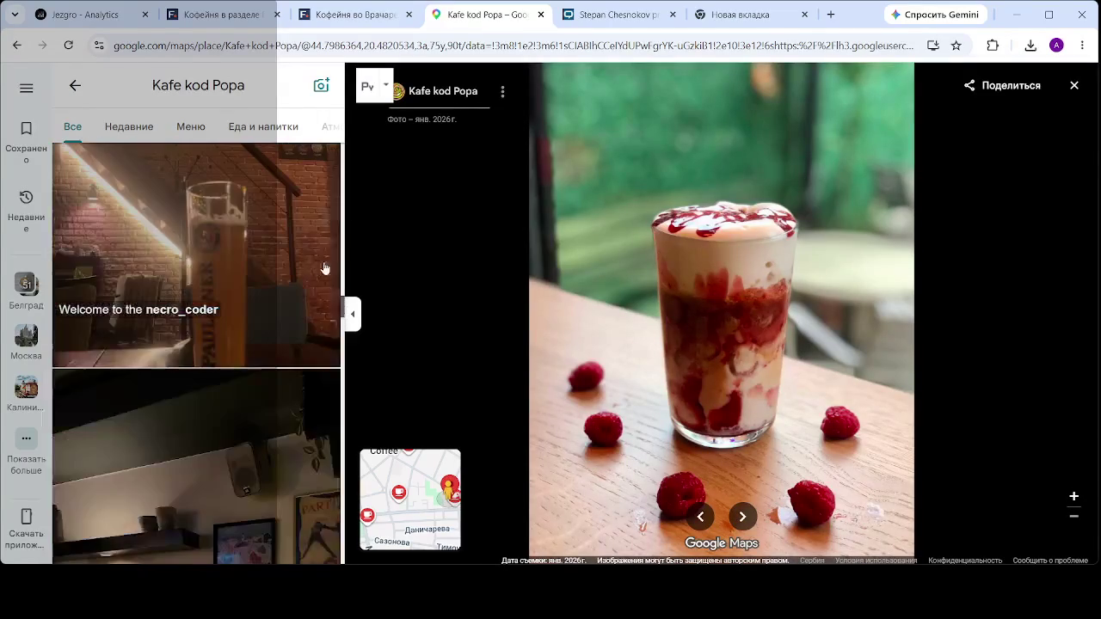
{"action": "scroll", "coordinate": [259, 344], "scroll_direction": "down", "scroll_amount": 3}
{"action": "scroll", "coordinate": [224, 352], "scroll_direction": "down", "scroll_amount": 3}
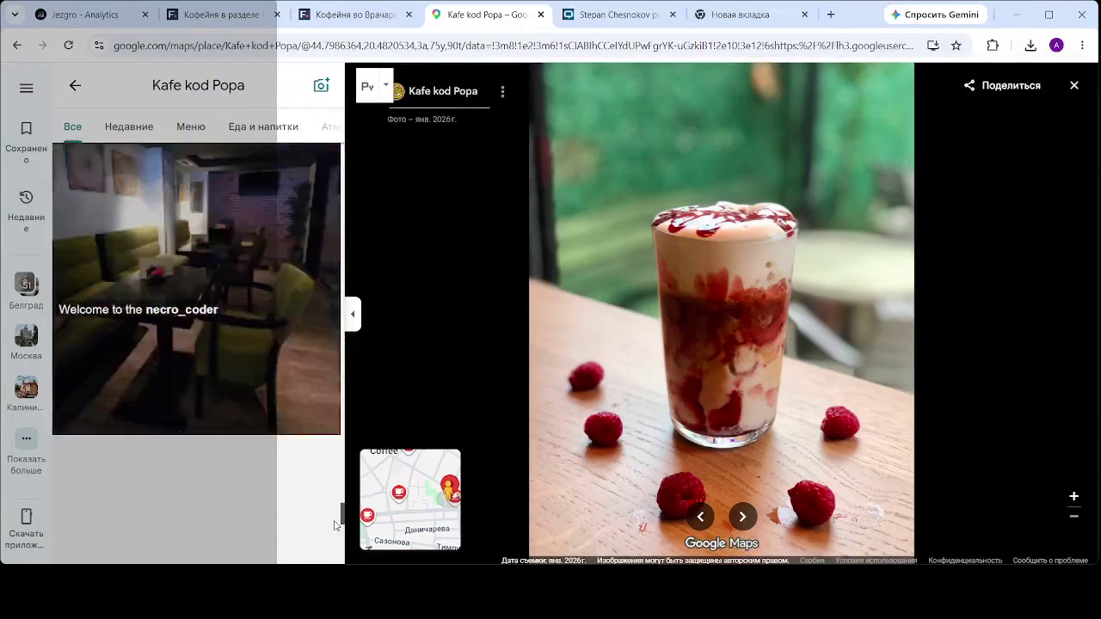
{"action": "scroll", "coordinate": [214, 358], "scroll_direction": "down", "scroll_amount": 3}
{"action": "left_click", "coordinate": [213, 358]}
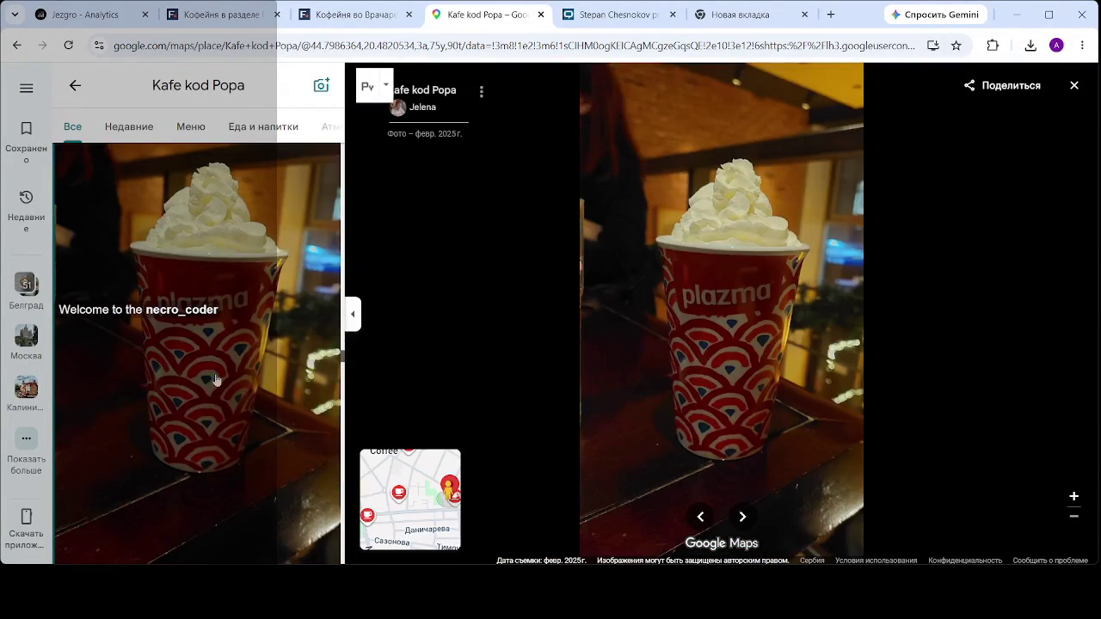
- View the interior, coffee-and-menu, cappuccino and evening photos, then close the viewer and clear the search
{"action": "scroll", "coordinate": [216, 379], "scroll_direction": "down", "scroll_amount": 3}
{"action": "left_click", "coordinate": [222, 374]}
{"action": "scroll", "coordinate": [227, 437], "scroll_direction": "down", "scroll_amount": 3}
{"action": "scroll", "coordinate": [237, 387], "scroll_direction": "down", "scroll_amount": 3}
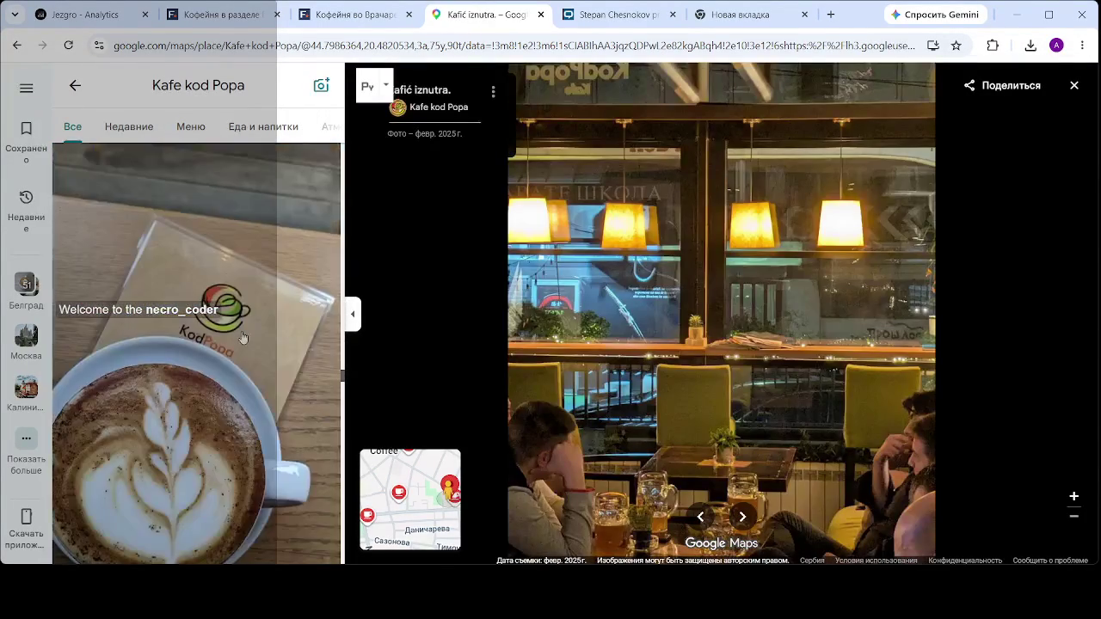
{"action": "left_click", "coordinate": [243, 338]}
{"action": "scroll", "coordinate": [164, 371], "scroll_direction": "down", "scroll_amount": 3}
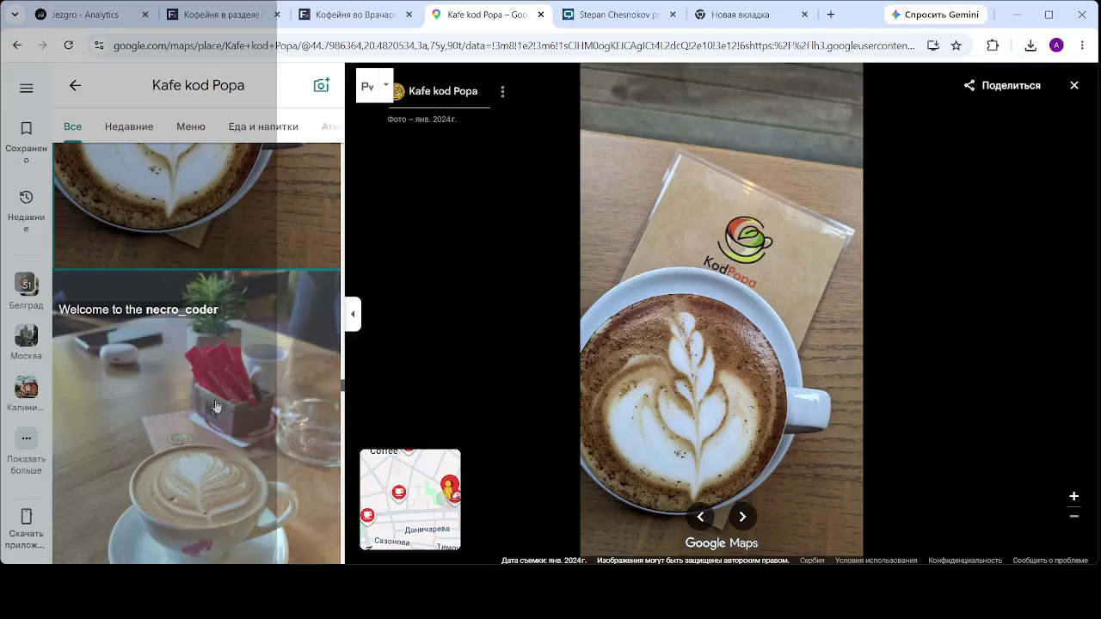
{"action": "left_click", "coordinate": [249, 331]}
{"action": "scroll", "coordinate": [258, 319], "scroll_direction": "down", "scroll_amount": 3}
{"action": "left_click", "coordinate": [303, 299]}
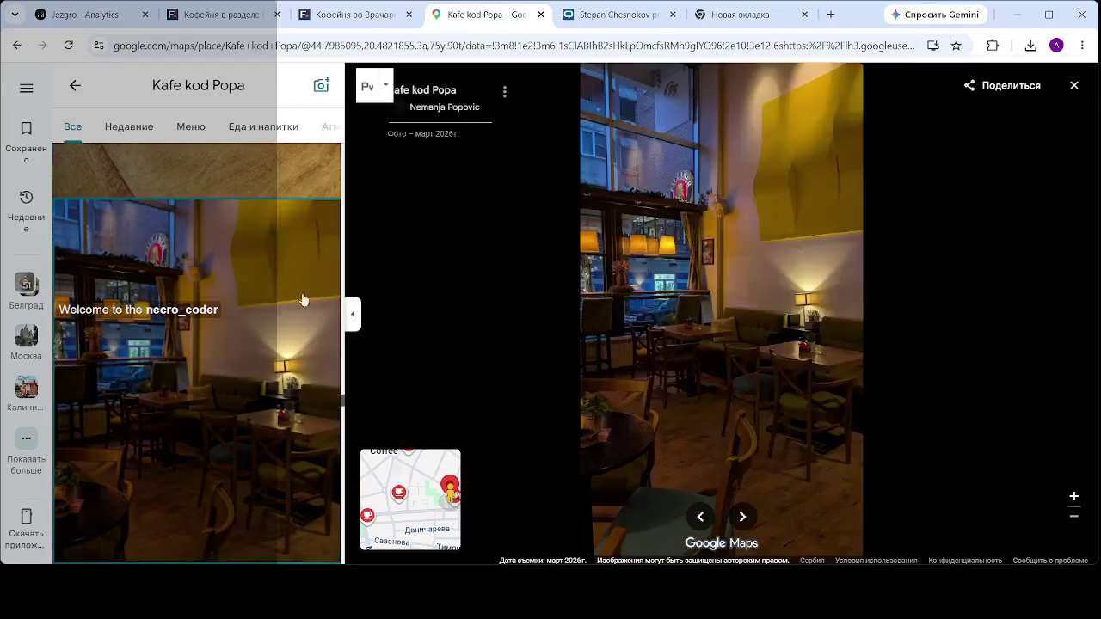
{"action": "left_click", "coordinate": [1073, 88]}
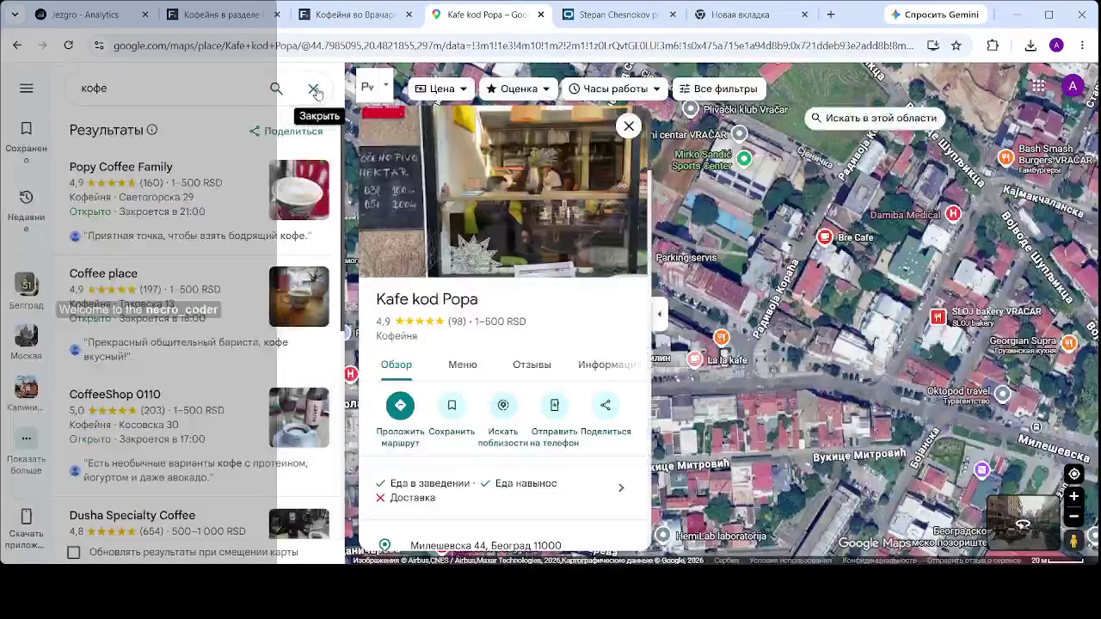
{"action": "left_click", "coordinate": [314, 90]}
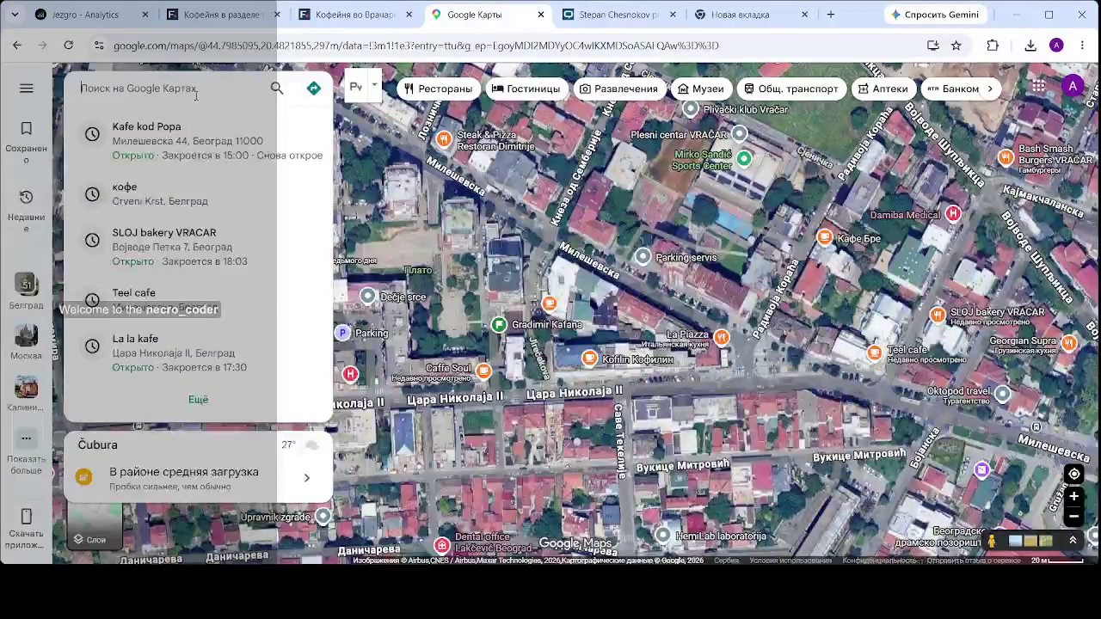
- Search 'nole', open NOLE Белград, then switch to NOLE on Булевар краља Александра
{"action": "type", "text": "т"}
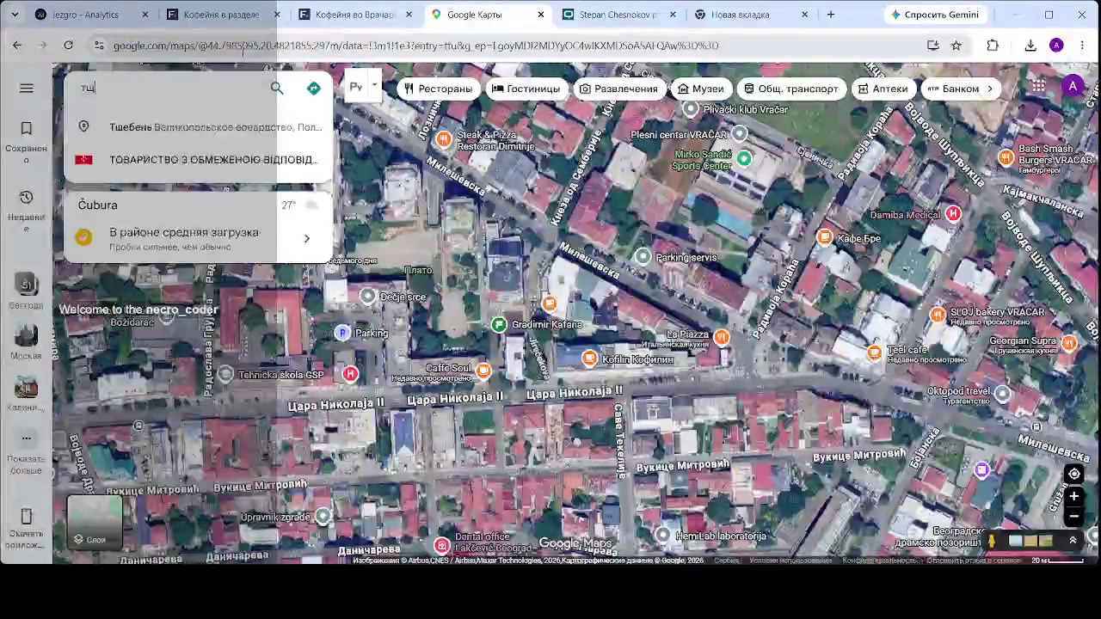
{"action": "key", "text": "BackSpace"}
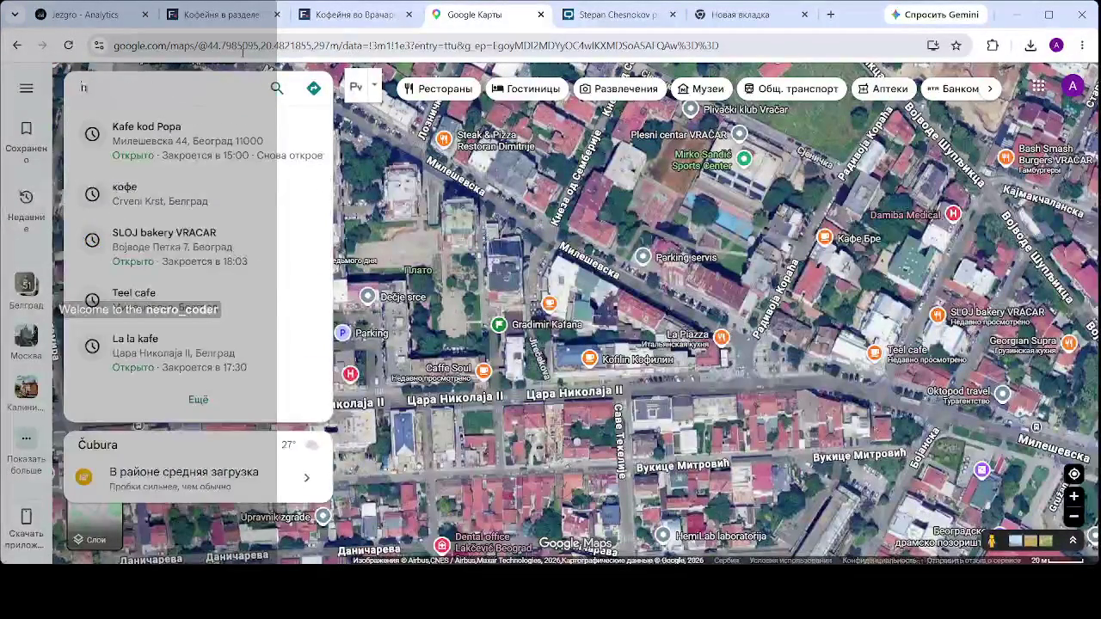
{"action": "type", "text": "nole"}
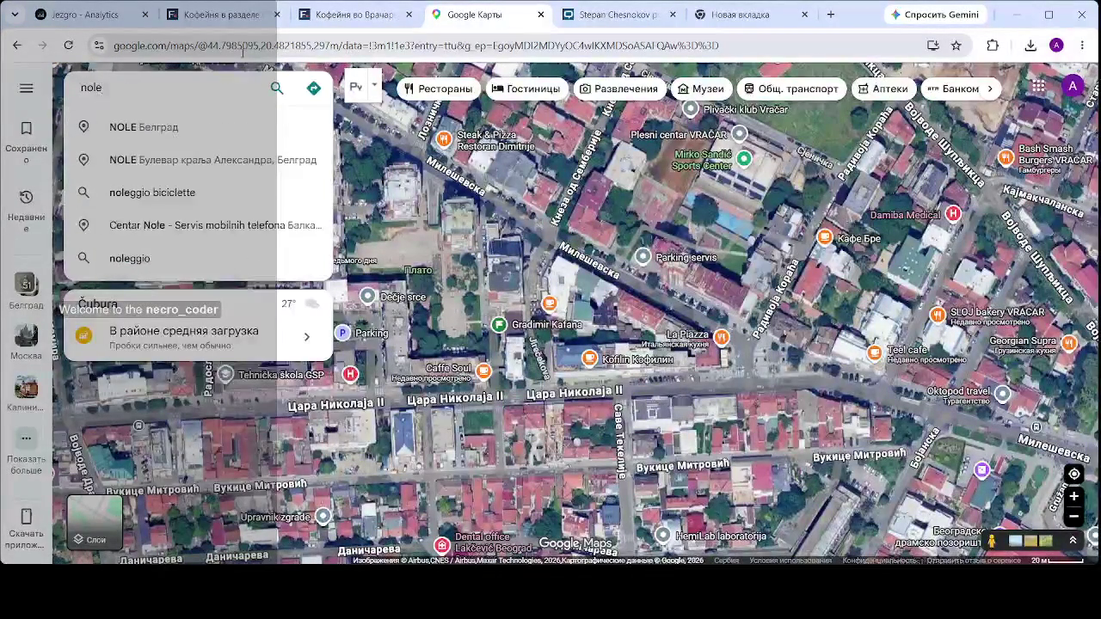
{"action": "left_click", "coordinate": [151, 127]}
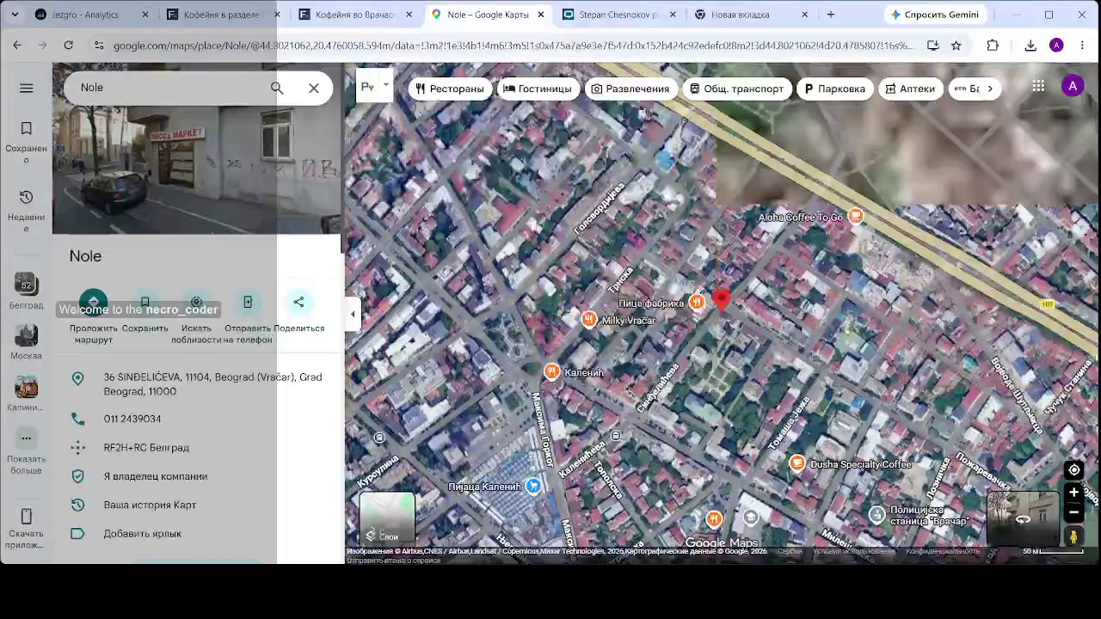
{"action": "left_click", "coordinate": [156, 82]}
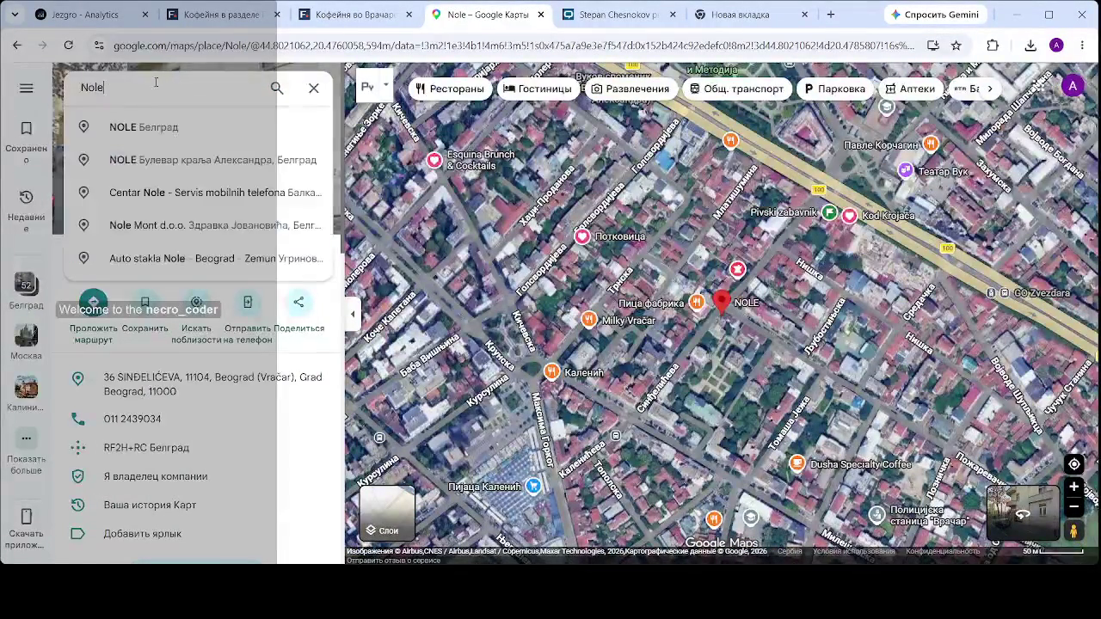
{"action": "left_click", "coordinate": [155, 163]}
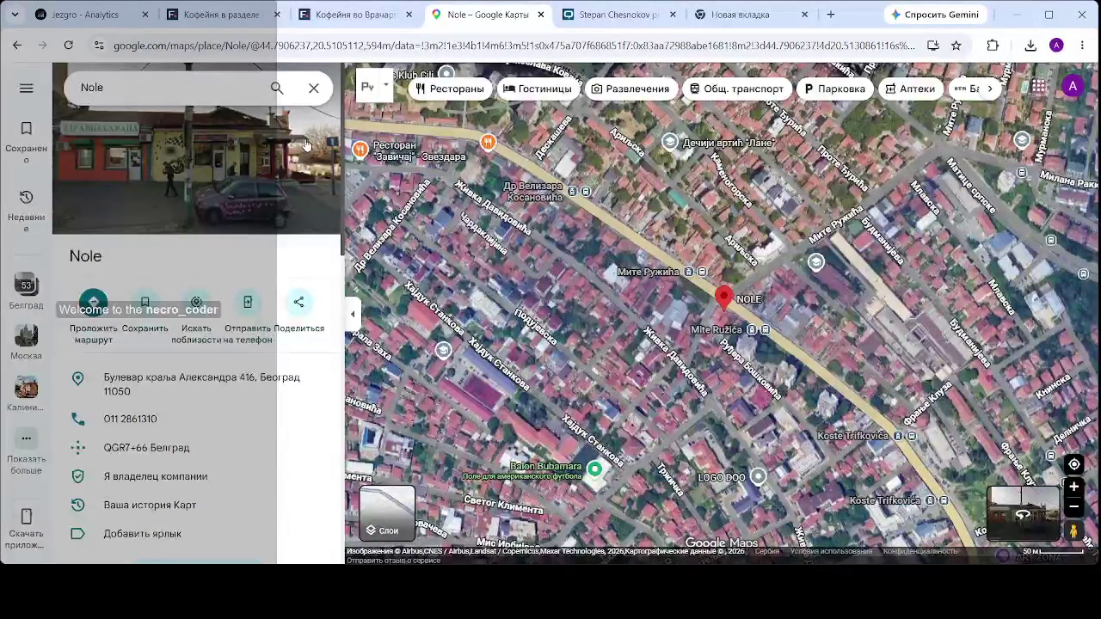
- Change the search to 'Nule', open the Nule Love result, then close its place card
{"action": "left_click", "coordinate": [160, 90]}
{"action": "key", "text": "BackSpace"}
{"action": "key", "text": "BackSpace"}
{"action": "key", "text": "BackSpace"}
{"action": "type", "text": "ule"}
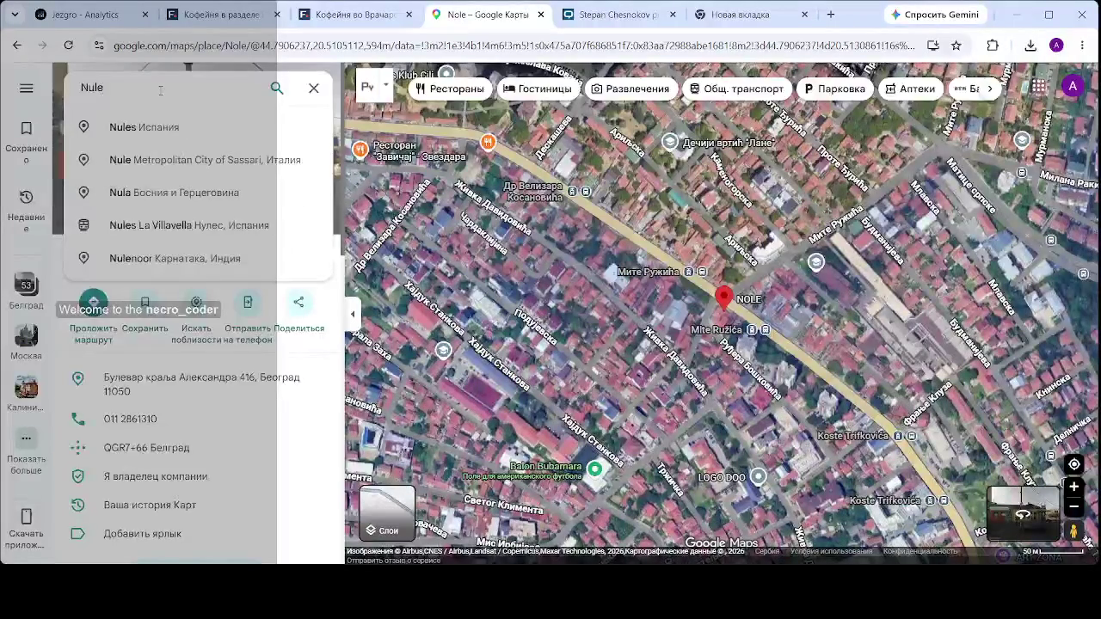
{"action": "key", "text": "Return"}
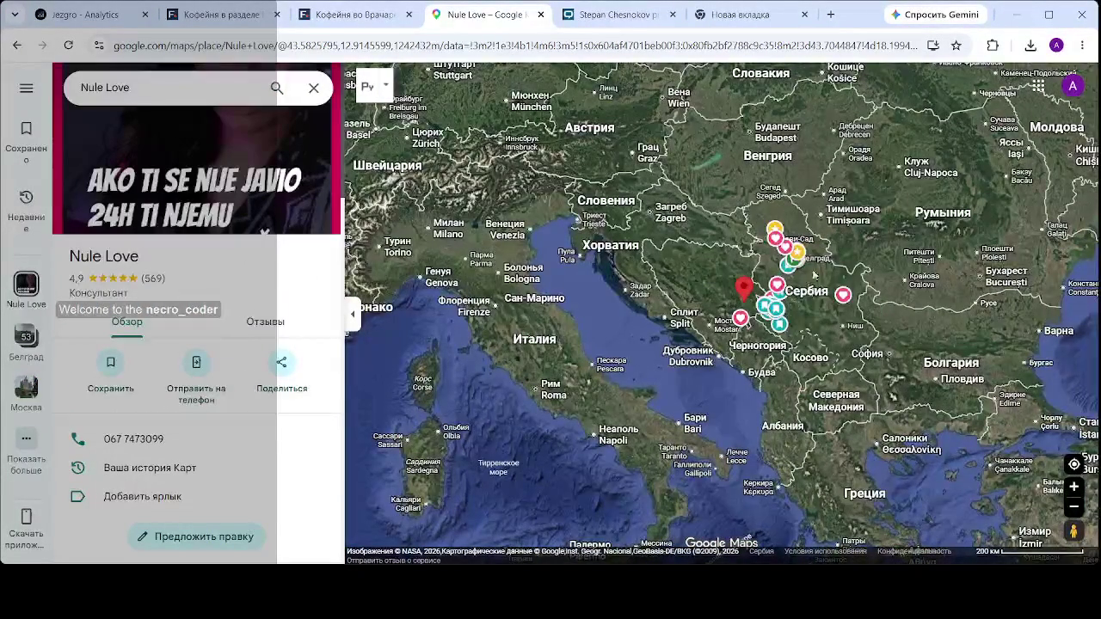
{"action": "scroll", "coordinate": [813, 277], "scroll_direction": "up", "scroll_amount": 2}
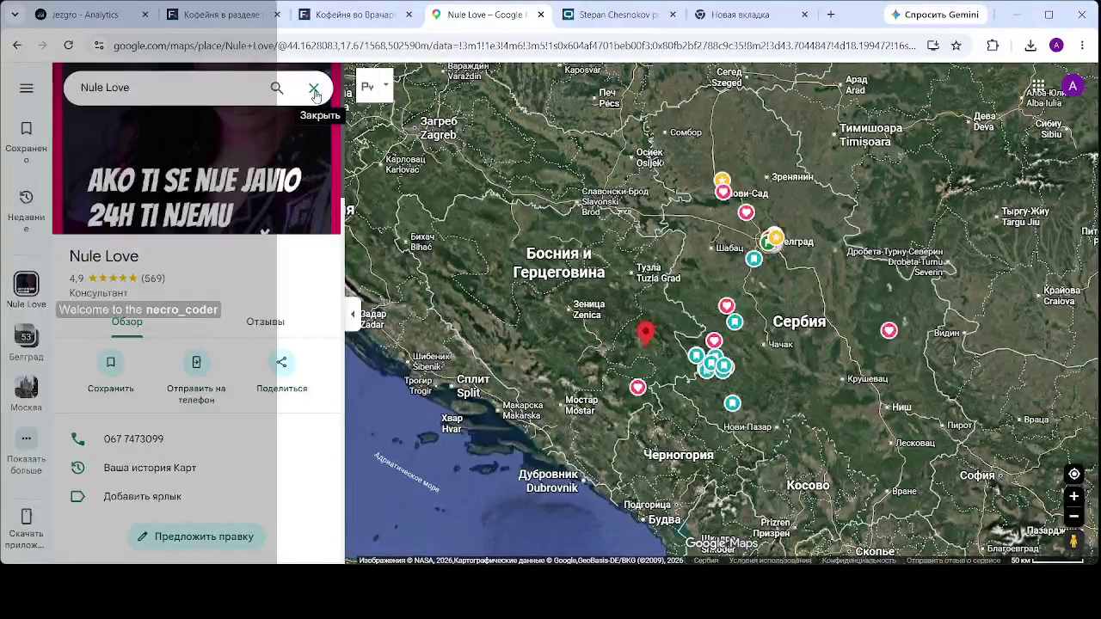
{"action": "left_click", "coordinate": [315, 91]}
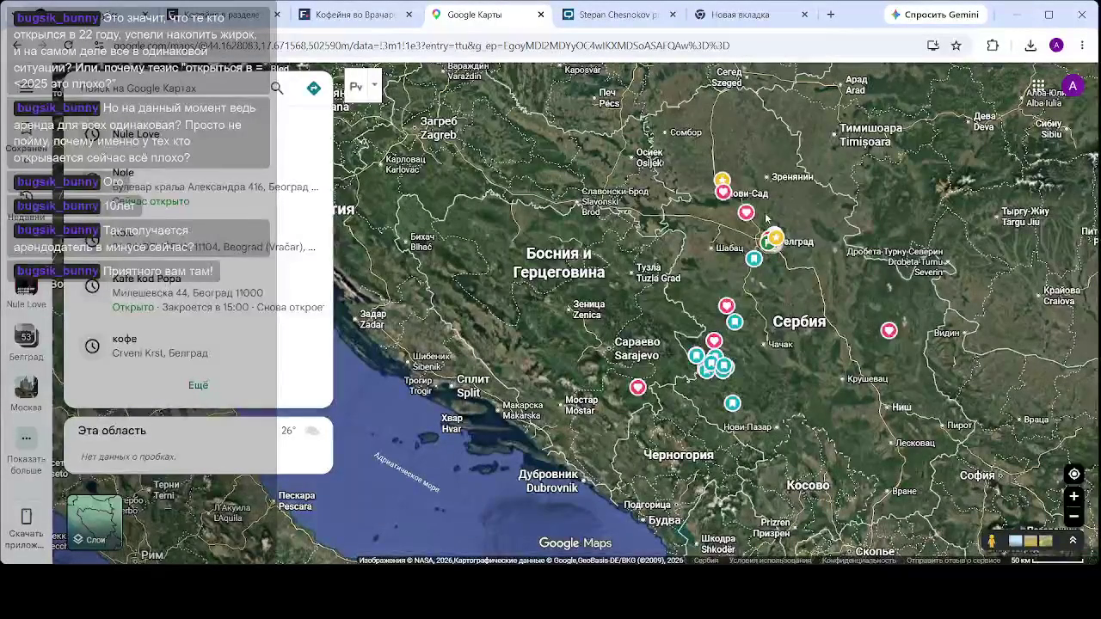
- Zoom into Belgrade and search 'null' to list null Social Lab, NULL IMAGES and Null Island Hotel
{"action": "scroll", "coordinate": [724, 269], "scroll_direction": "up", "scroll_amount": 3}
{"action": "scroll", "coordinate": [669, 275], "scroll_direction": "up", "scroll_amount": 2}
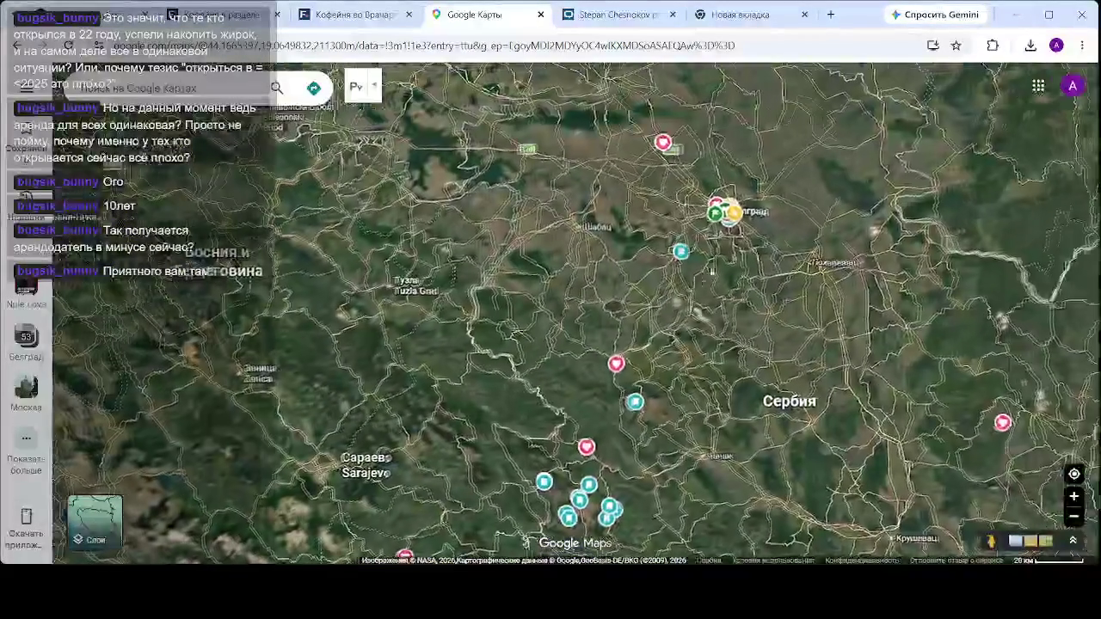
{"action": "scroll", "coordinate": [669, 275], "scroll_direction": "up", "scroll_amount": 2}
{"action": "scroll", "coordinate": [669, 275], "scroll_direction": "up", "scroll_amount": 2}
{"action": "scroll", "coordinate": [669, 275], "scroll_direction": "up", "scroll_amount": 1}
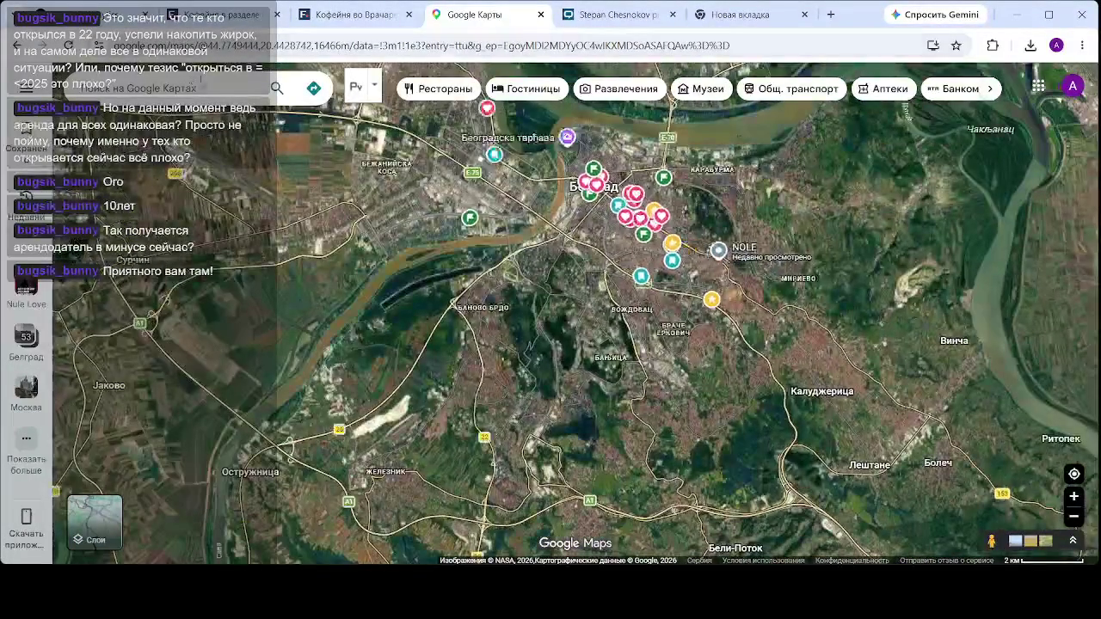
{"action": "left_click", "coordinate": [185, 89]}
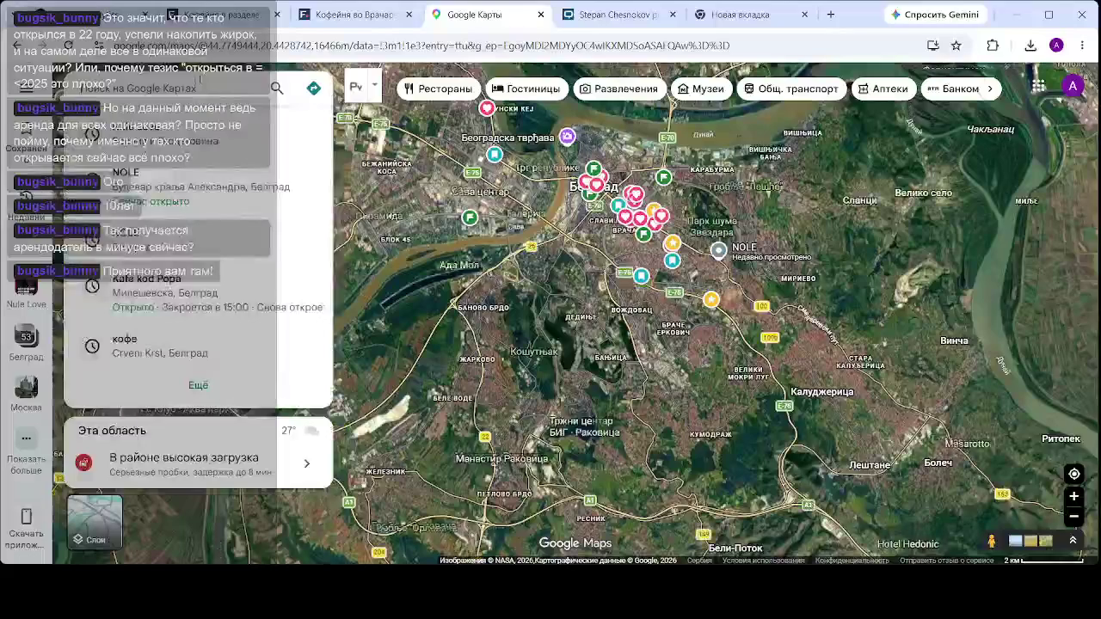
{"action": "type", "text": "Null"}
{"action": "key", "text": "Return"}
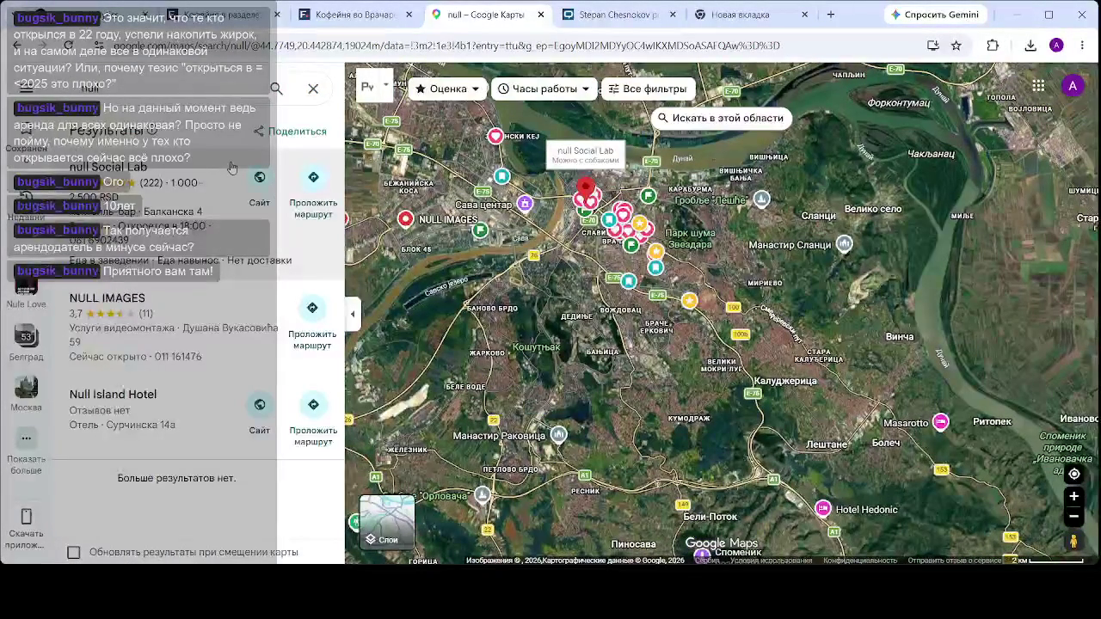
- Open the null Social Lab place card (4.9-rated, Балканска 4) and zoom in on its pin
{"action": "left_click", "coordinate": [129, 176]}
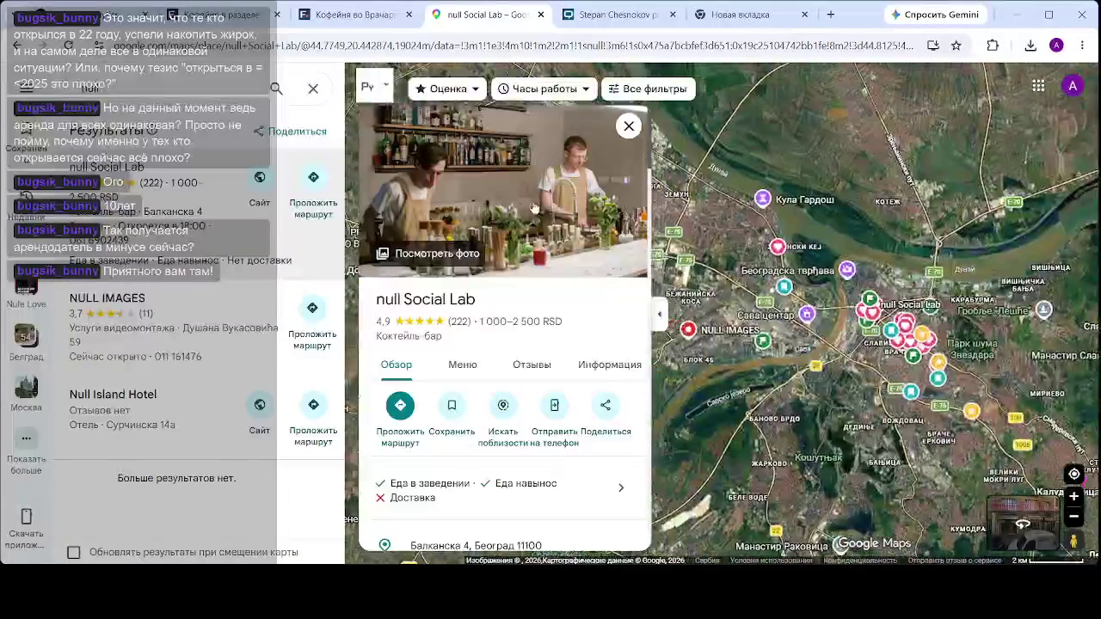
{"action": "scroll", "coordinate": [858, 328], "scroll_direction": "up", "scroll_amount": 5}
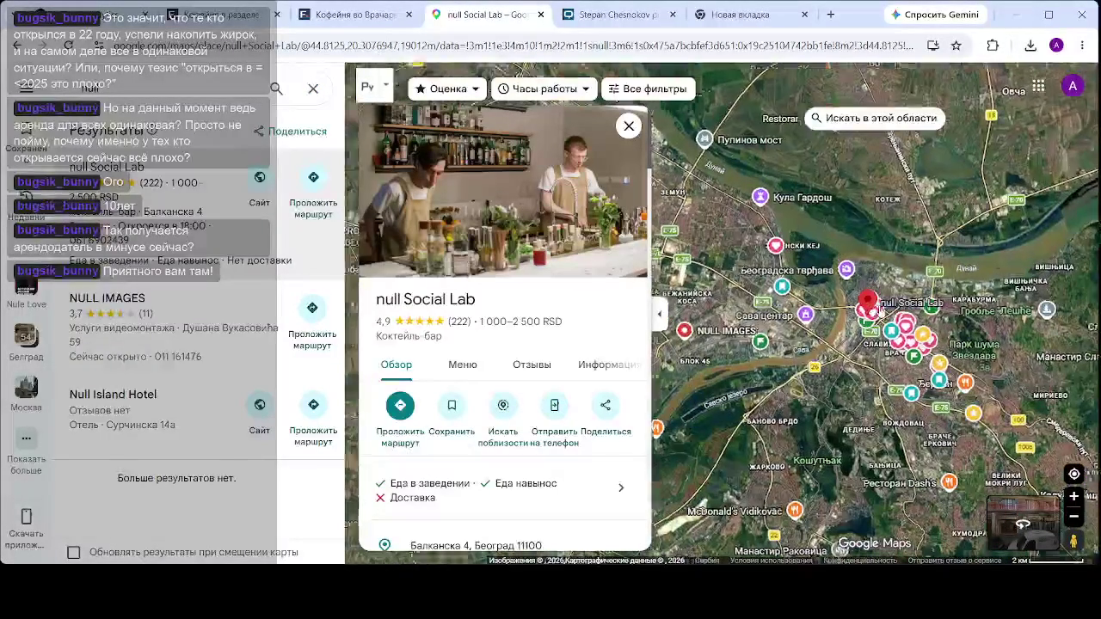
{"action": "scroll", "coordinate": [859, 328], "scroll_direction": "up", "scroll_amount": 2}
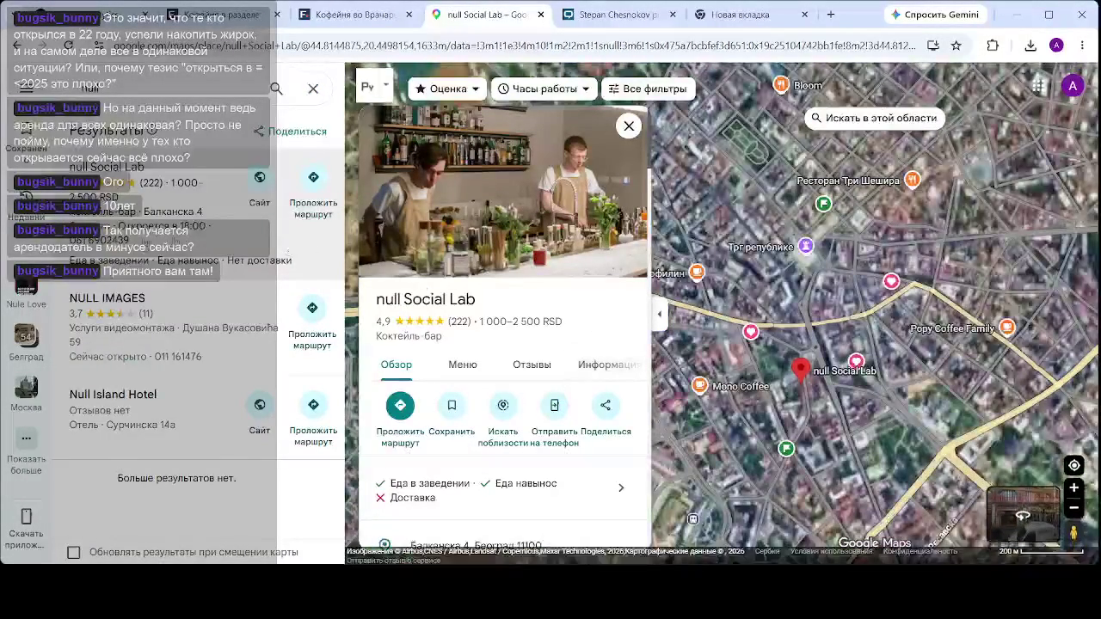
{"action": "scroll", "coordinate": [837, 372], "scroll_direction": "up", "scroll_amount": 1}
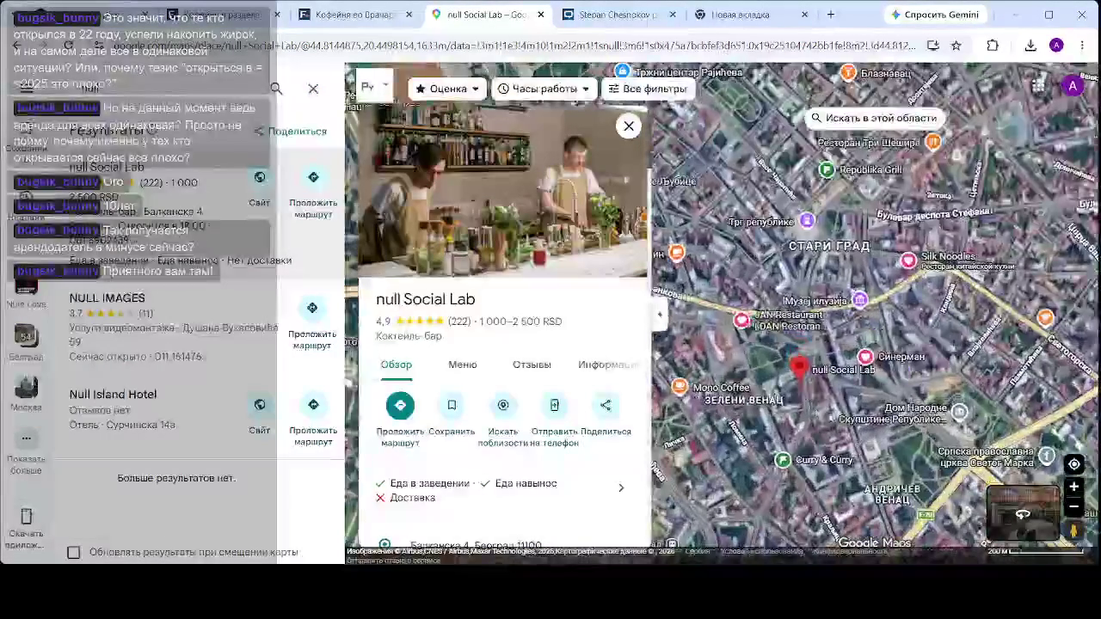
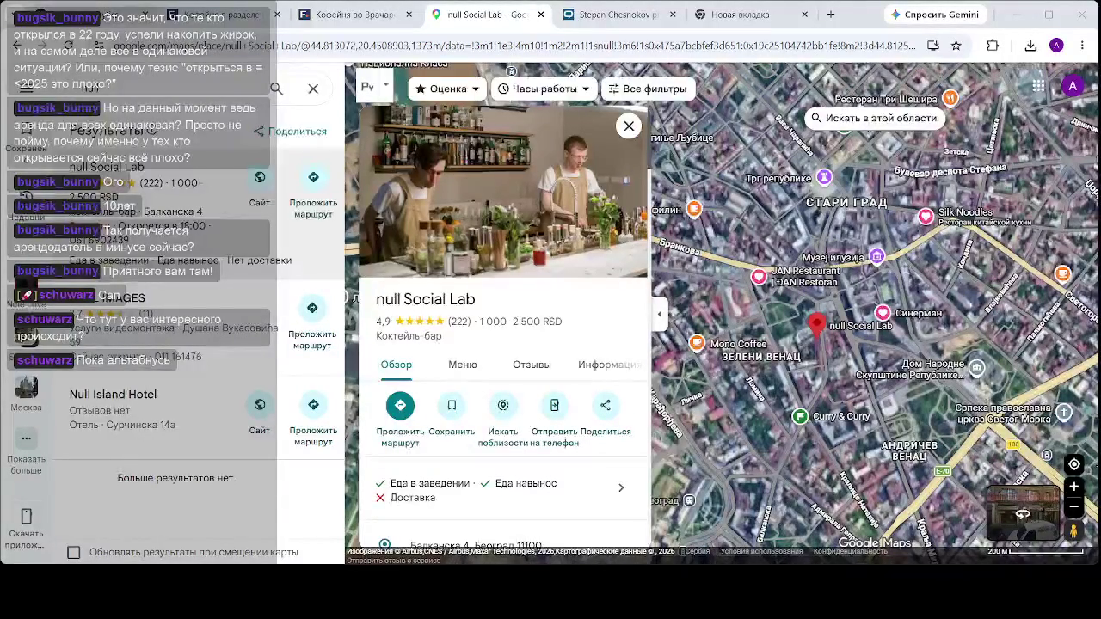
- Leave Google Maps and go back to the café dashboard at 127.0.0.1:8050
{"action": "key", "text": "ctrl+1"}
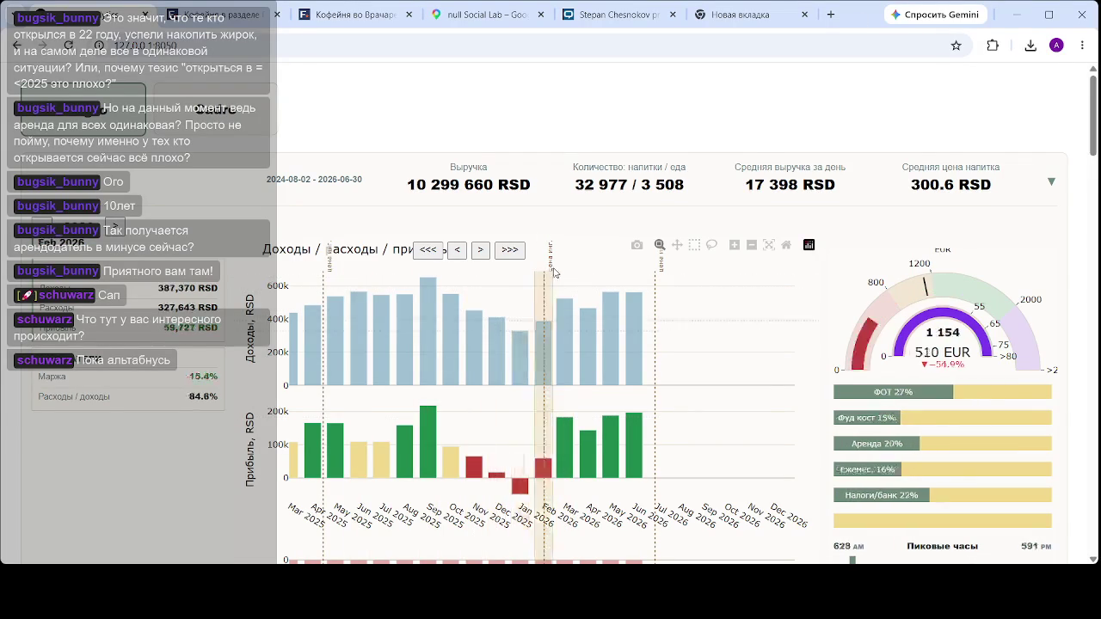
- Scroll past the summary tables to the monthly Динамика выручки chart with its 466k RSD gauge
{"action": "scroll", "coordinate": [563, 263], "scroll_direction": "down", "scroll_amount": 2}
{"action": "scroll", "coordinate": [586, 269], "scroll_direction": "down", "scroll_amount": 2}
{"action": "scroll", "coordinate": [541, 275], "scroll_direction": "down", "scroll_amount": 2}
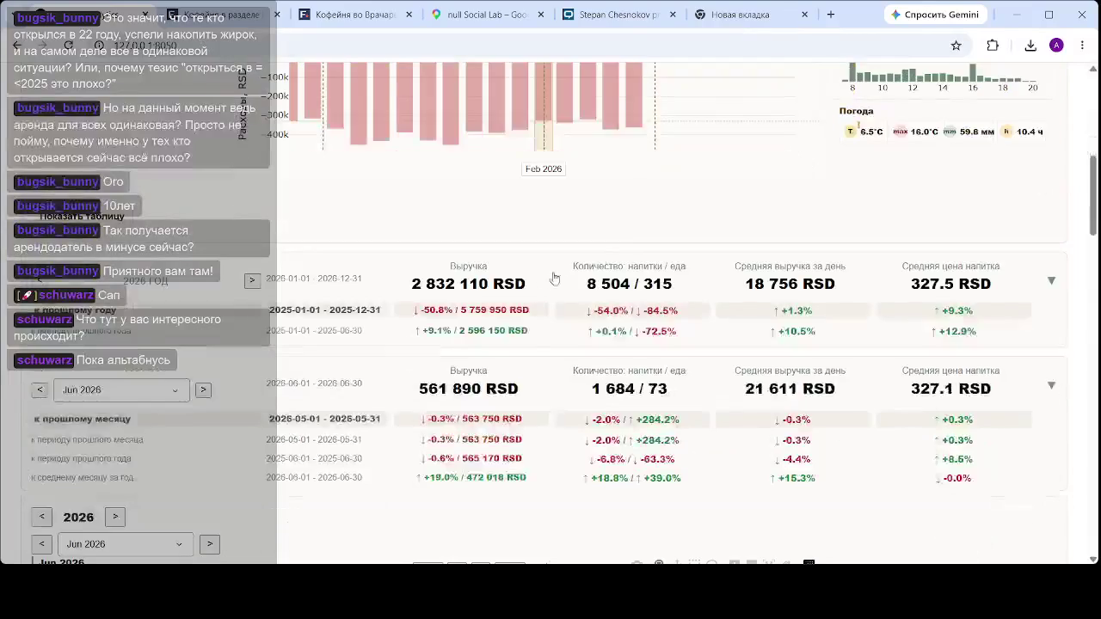
{"action": "scroll", "coordinate": [623, 191], "scroll_direction": "down", "scroll_amount": 4}
{"action": "scroll", "coordinate": [624, 191], "scroll_direction": "down", "scroll_amount": 2}
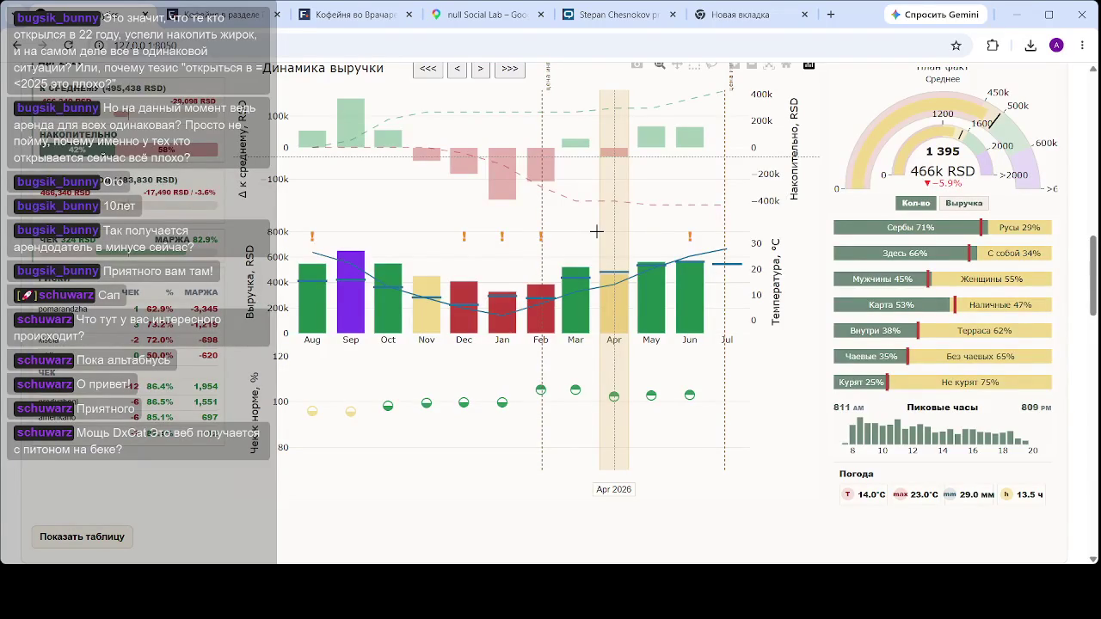
- Move the selected month from Apr 2026 back to Mar 2026 (524k RSD, 1 532 checks)
{"action": "key", "text": "Left"}
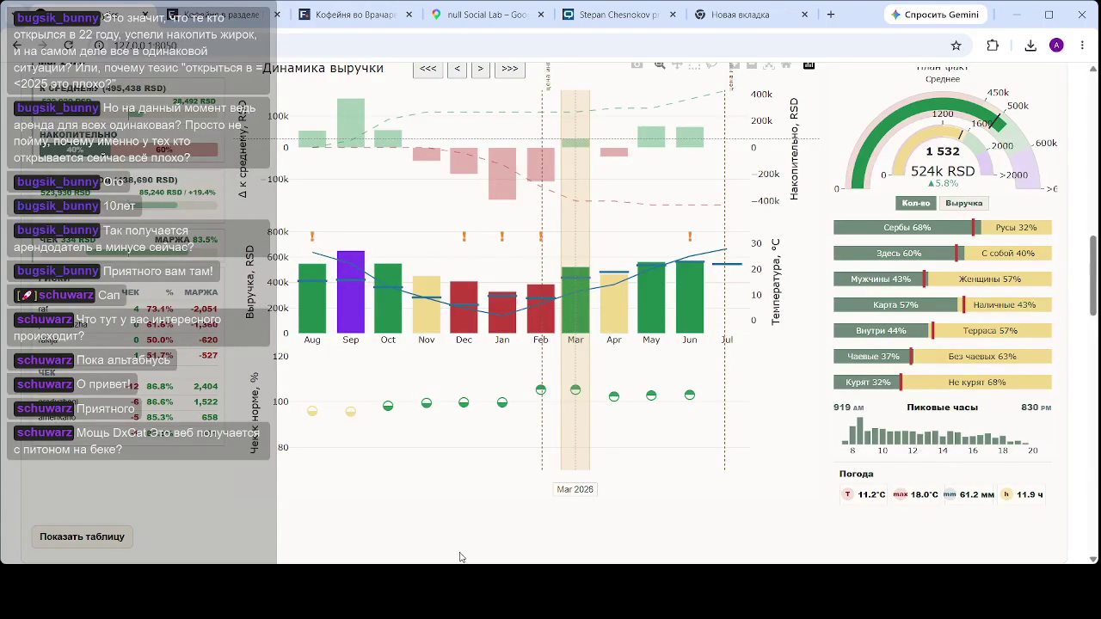
{"action": "left_click", "coordinate": [509, 151]}
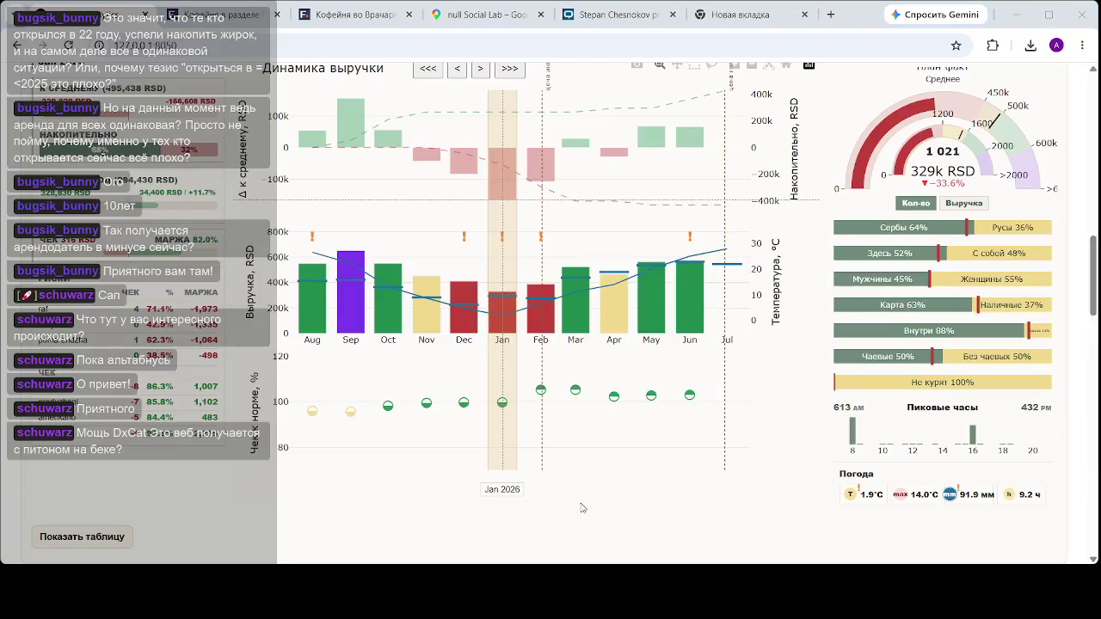
{"action": "left_click", "coordinate": [530, 324]}
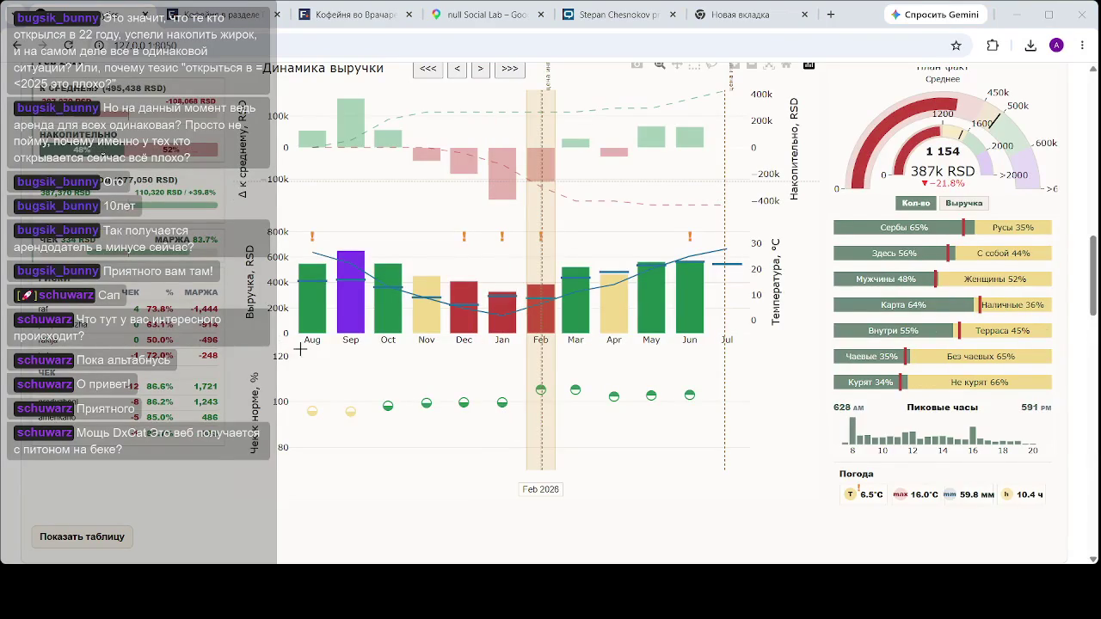
{"action": "left_click", "coordinate": [482, 238]}
{"action": "mouse_move", "coordinate": [464, 284]}
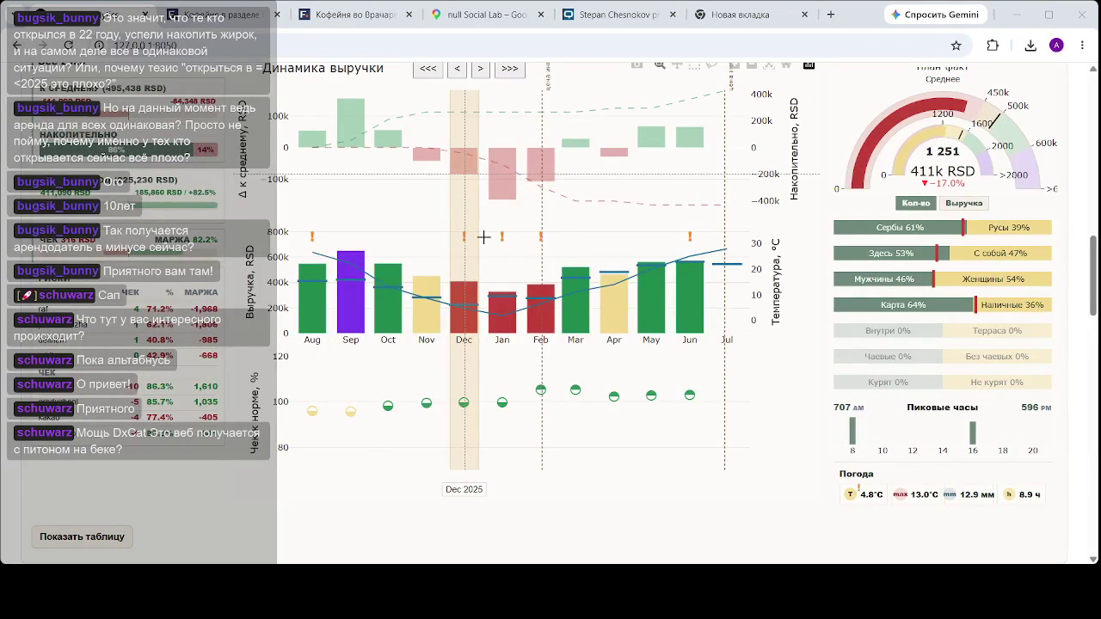
{"action": "left_click", "coordinate": [502, 232]}
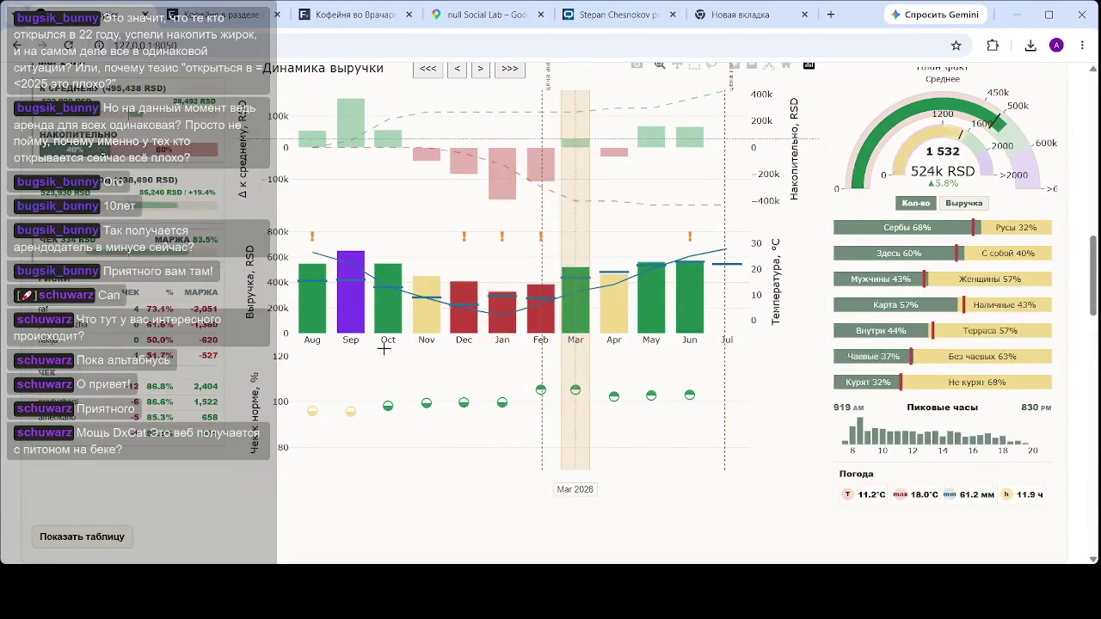
{"action": "scroll", "coordinate": [758, 241], "scroll_direction": "up", "scroll_amount": 2}
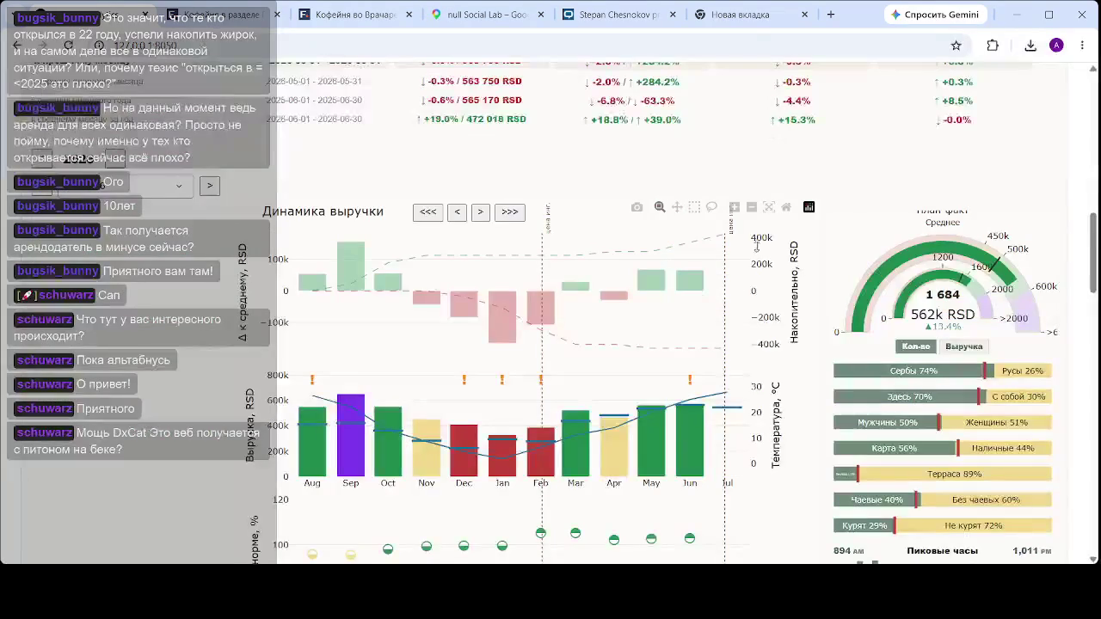
- Page back through the months and select June 2026 in the income, profit and expenses chart
{"action": "scroll", "coordinate": [565, 304], "scroll_direction": "up", "scroll_amount": 4}
{"action": "scroll", "coordinate": [565, 304], "scroll_direction": "down", "scroll_amount": 4}
{"action": "scroll", "coordinate": [551, 310], "scroll_direction": "up", "scroll_amount": 3}
{"action": "scroll", "coordinate": [550, 310], "scroll_direction": "down", "scroll_amount": 5}
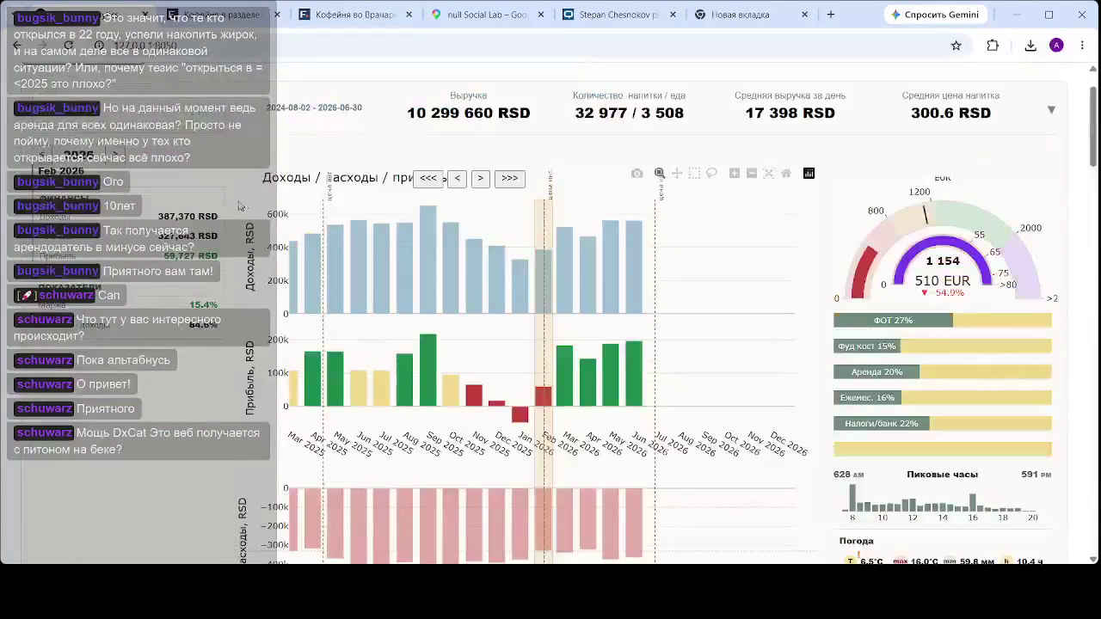
{"action": "left_click", "coordinate": [429, 179]}
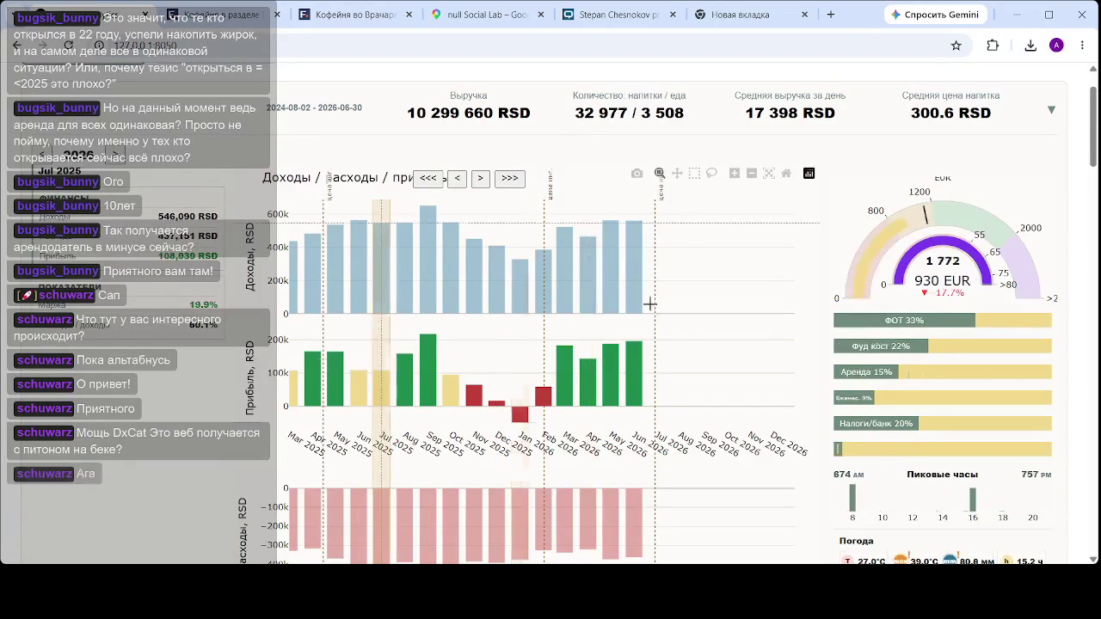
{"action": "left_click", "coordinate": [637, 353]}
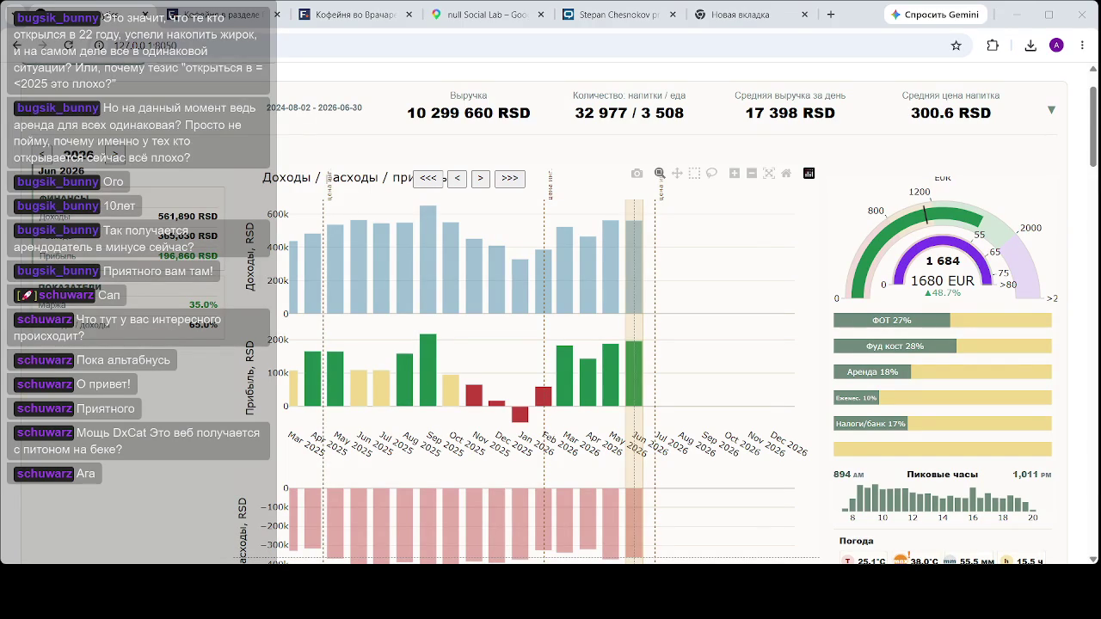
- Check October and December 2025, then reselect Jun 2026 to show its 561 890 RSD summary
{"action": "left_click", "coordinate": [451, 222]}
{"action": "left_click", "coordinate": [496, 258]}
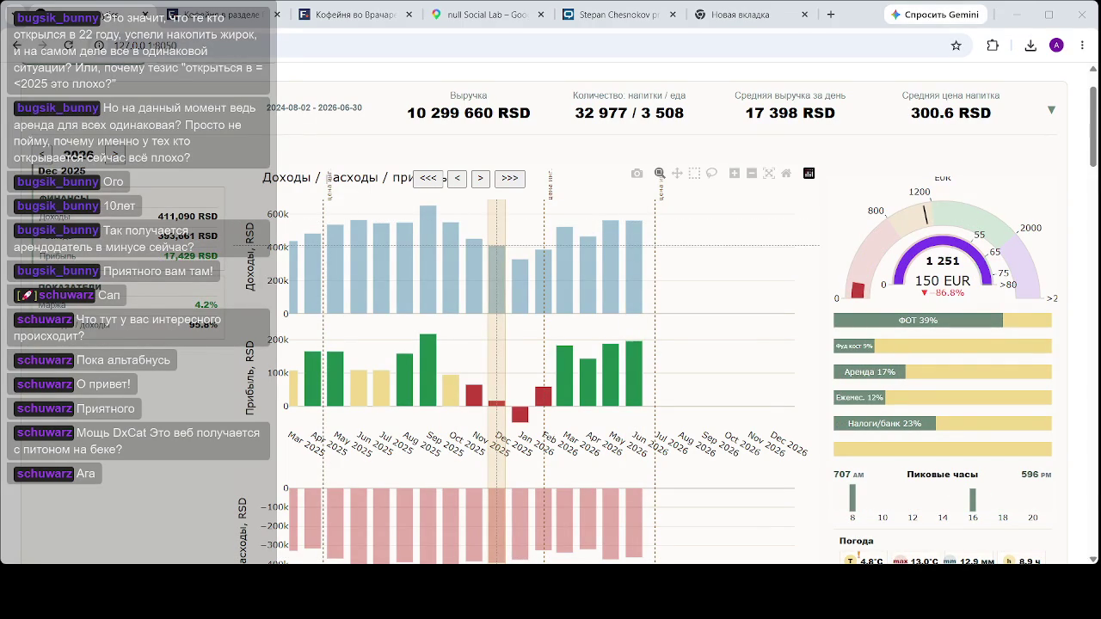
{"action": "left_click", "coordinate": [359, 258]}
{"action": "left_click", "coordinate": [632, 260]}
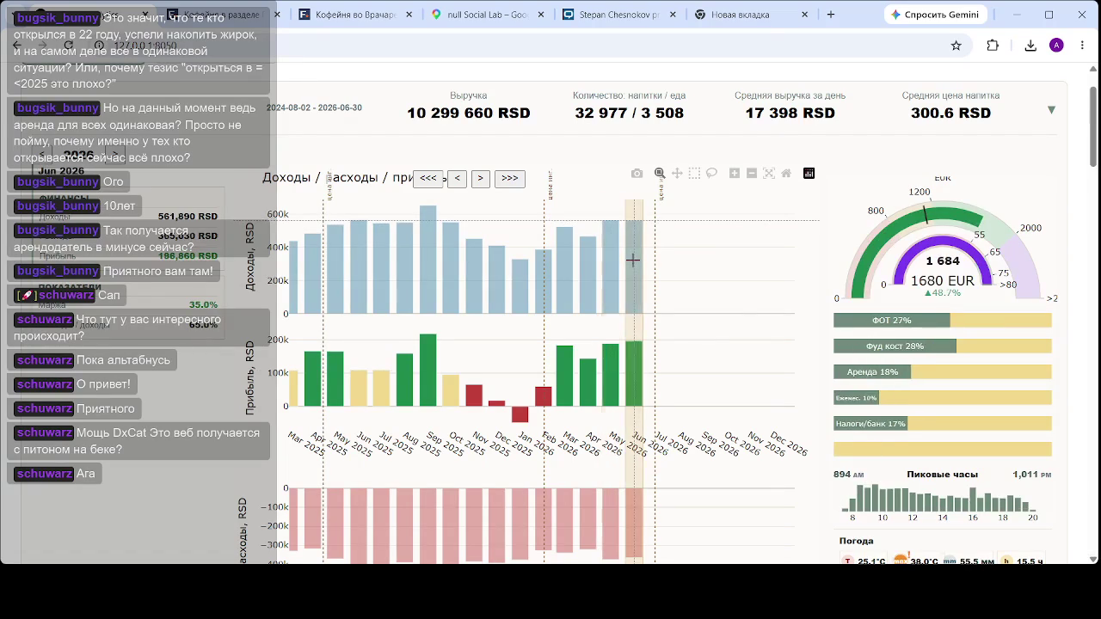
{"action": "scroll", "coordinate": [632, 259], "scroll_direction": "down", "scroll_amount": 1}
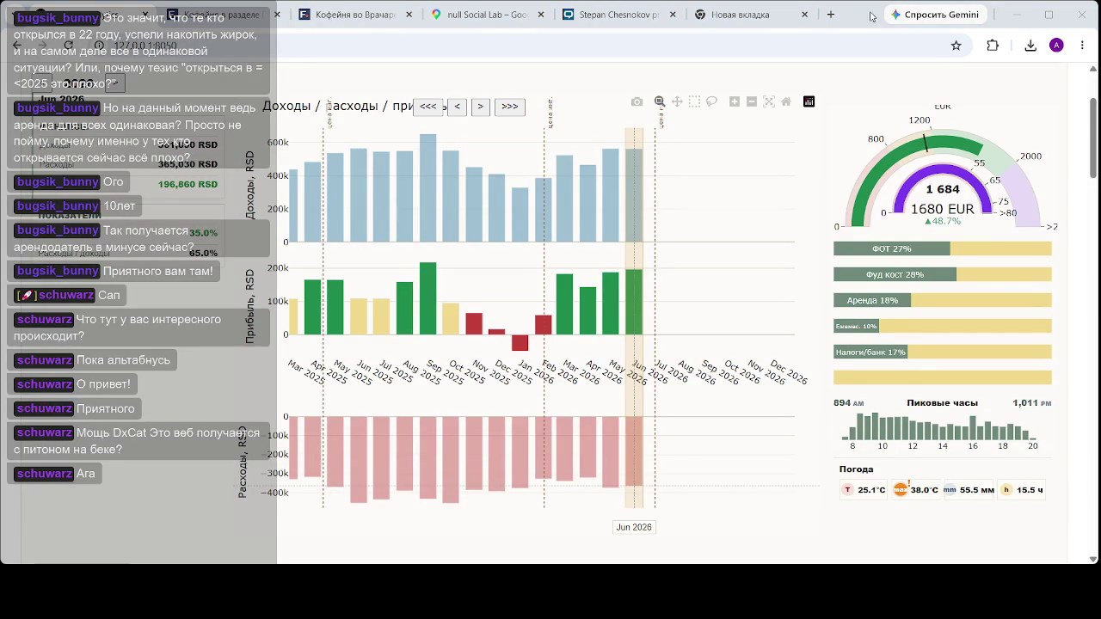
{"action": "scroll", "coordinate": [719, 219], "scroll_direction": "down", "scroll_amount": 5}
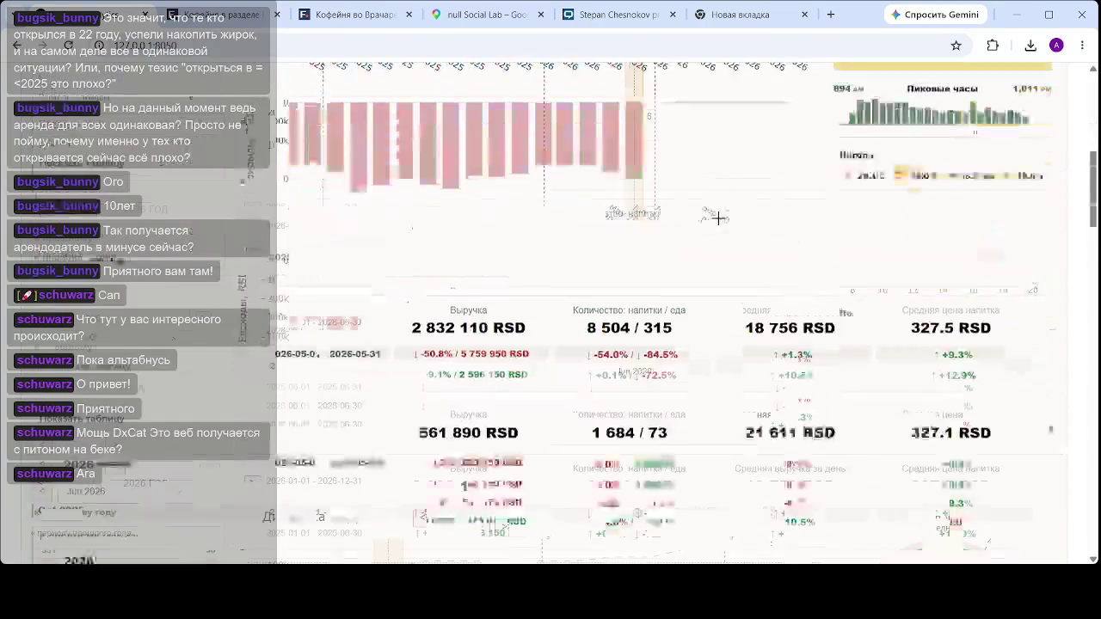
- Jump the Динамика выручки chart to Jan–Dec 2026, with June at 562k RSD, up 19.0%
{"action": "scroll", "coordinate": [720, 225], "scroll_direction": "down", "scroll_amount": 3}
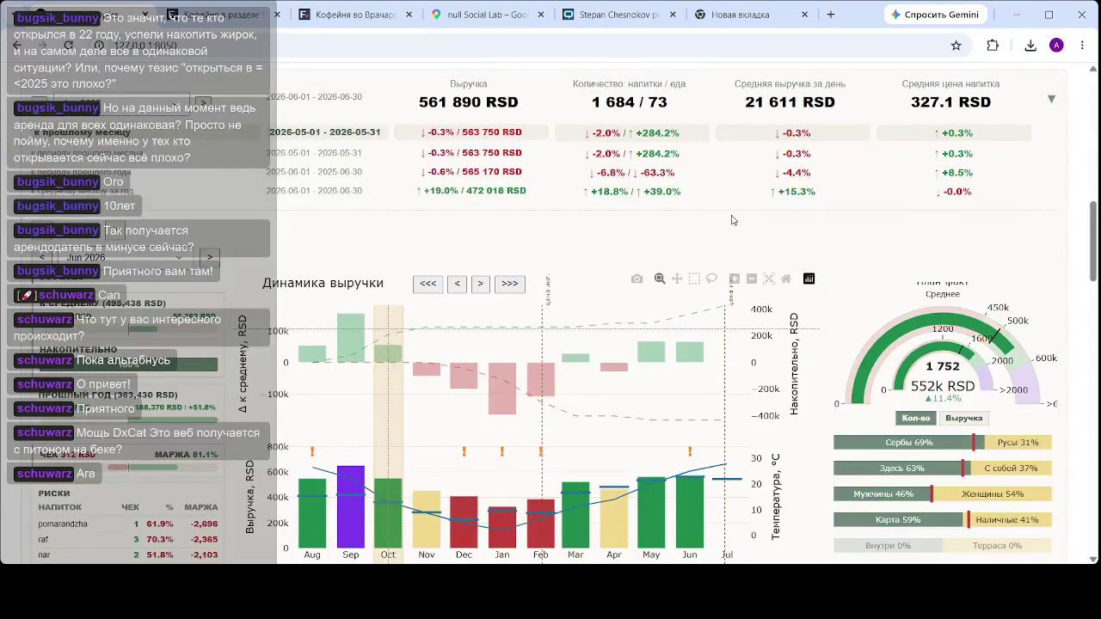
{"action": "left_click", "coordinate": [542, 321]}
{"action": "left_click", "coordinate": [517, 284]}
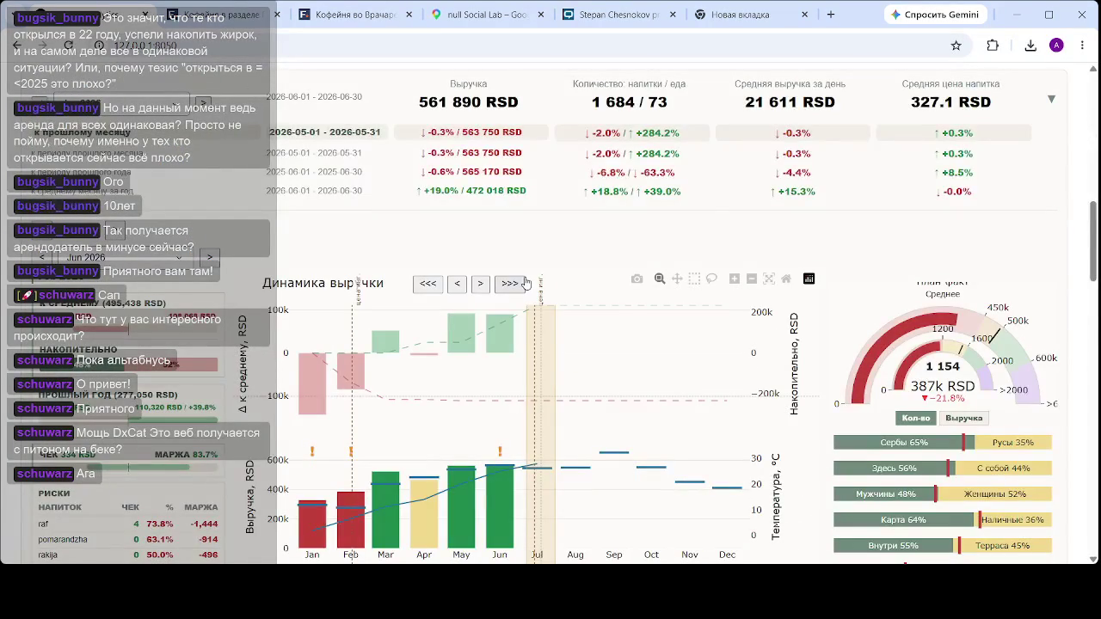
{"action": "scroll", "coordinate": [526, 284], "scroll_direction": "down", "scroll_amount": 2}
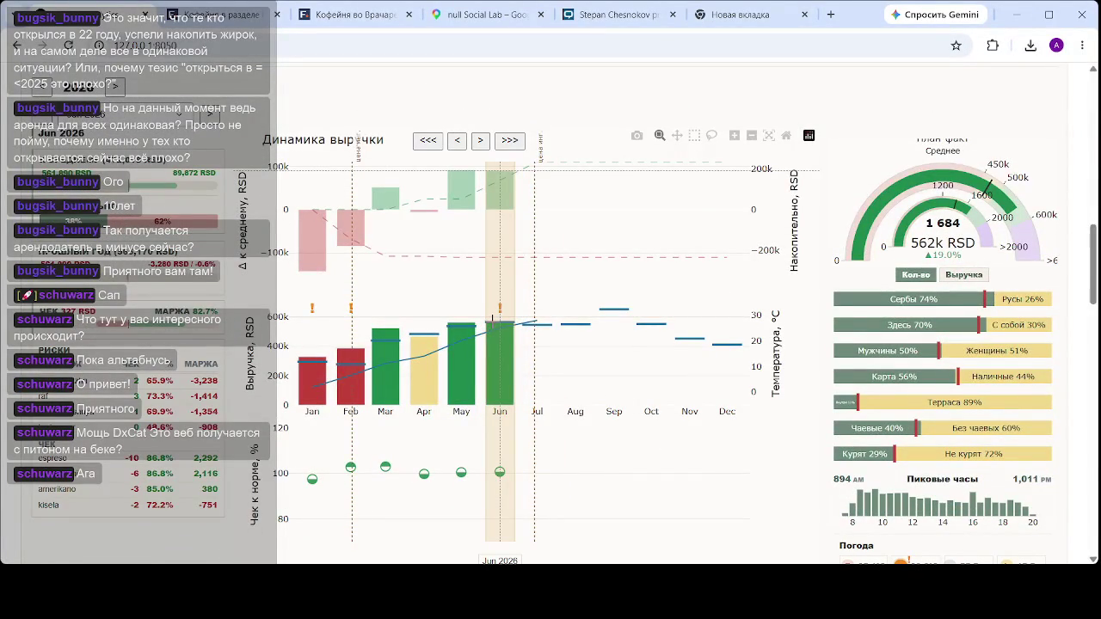
{"action": "scroll", "coordinate": [493, 318], "scroll_direction": "down", "scroll_amount": 3}
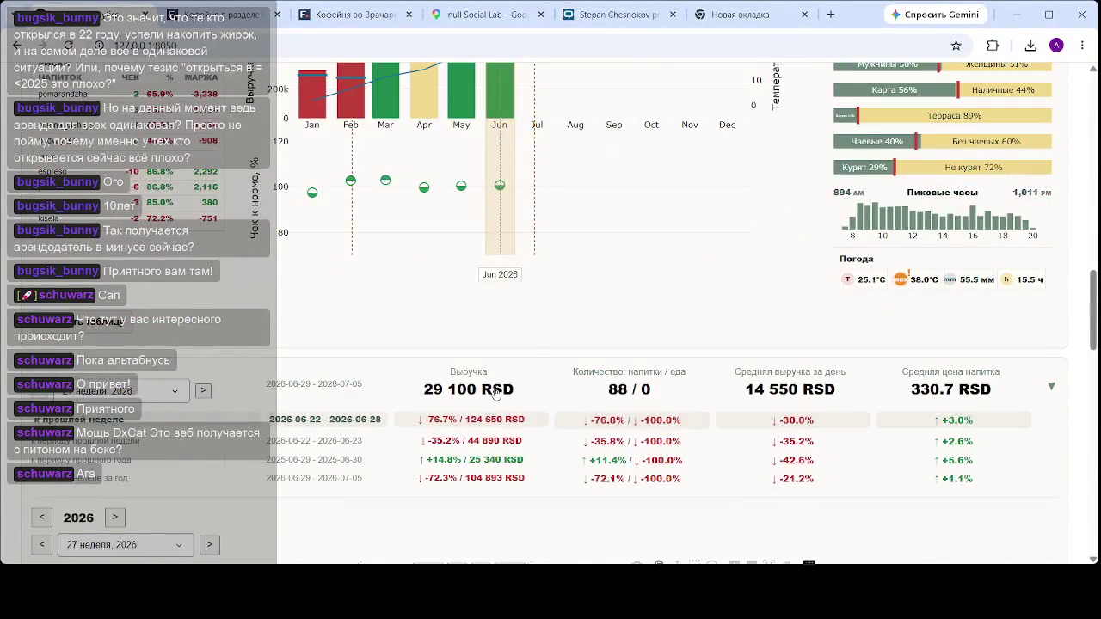
- Scroll to week 27 (Jun 29–Jul 5, 2026) and its daily revenue chart, showing 29 100 RSD
{"action": "scroll", "coordinate": [523, 394], "scroll_direction": "down", "scroll_amount": 1}
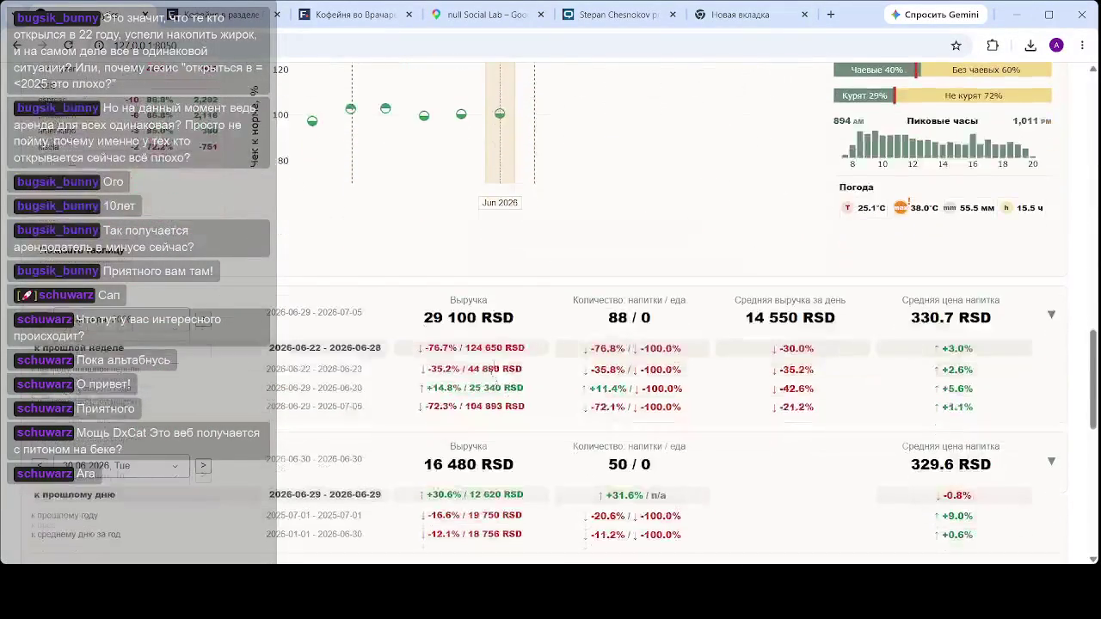
{"action": "scroll", "coordinate": [646, 347], "scroll_direction": "down", "scroll_amount": 2}
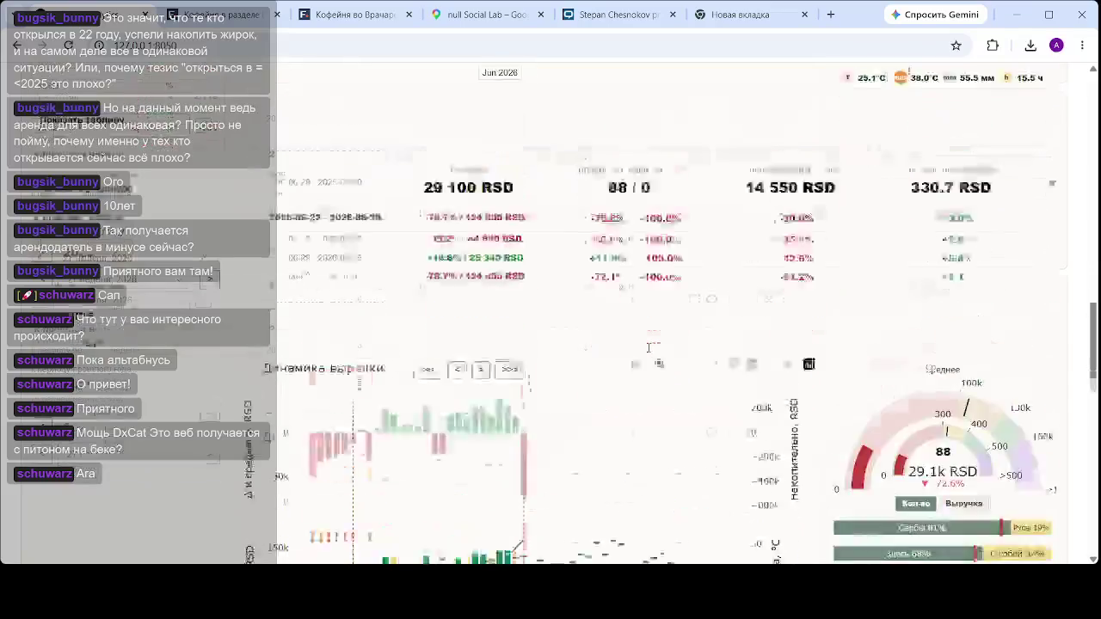
{"action": "scroll", "coordinate": [647, 347], "scroll_direction": "down", "scroll_amount": 1}
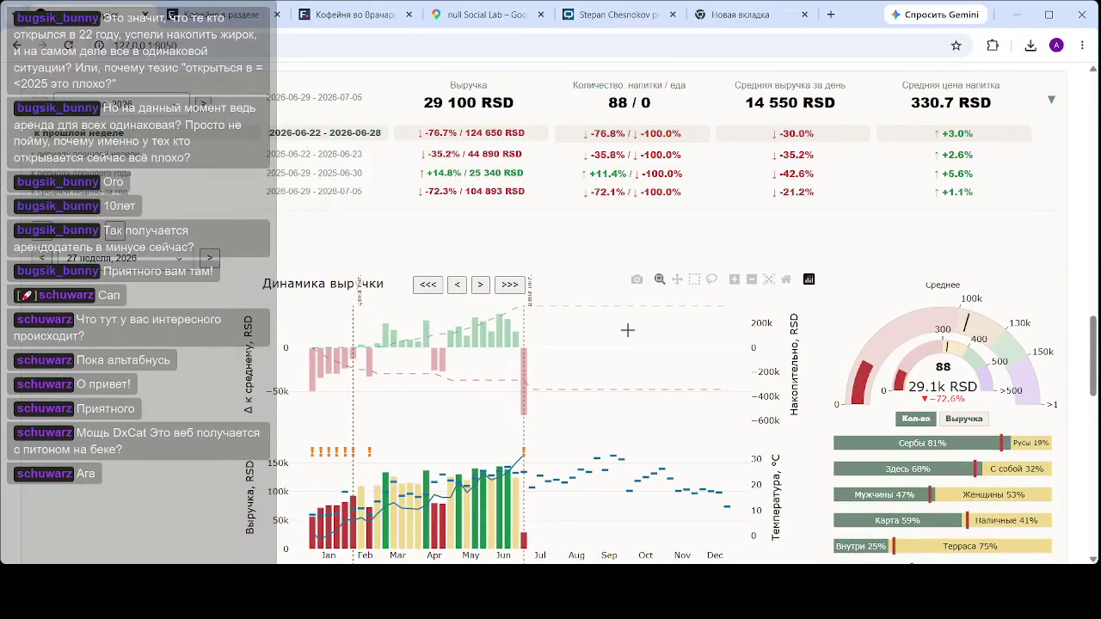
- Switch from week 27 back to June 2026's monthly summary and its income and expenses chart
{"action": "scroll", "coordinate": [623, 323], "scroll_direction": "down", "scroll_amount": 2}
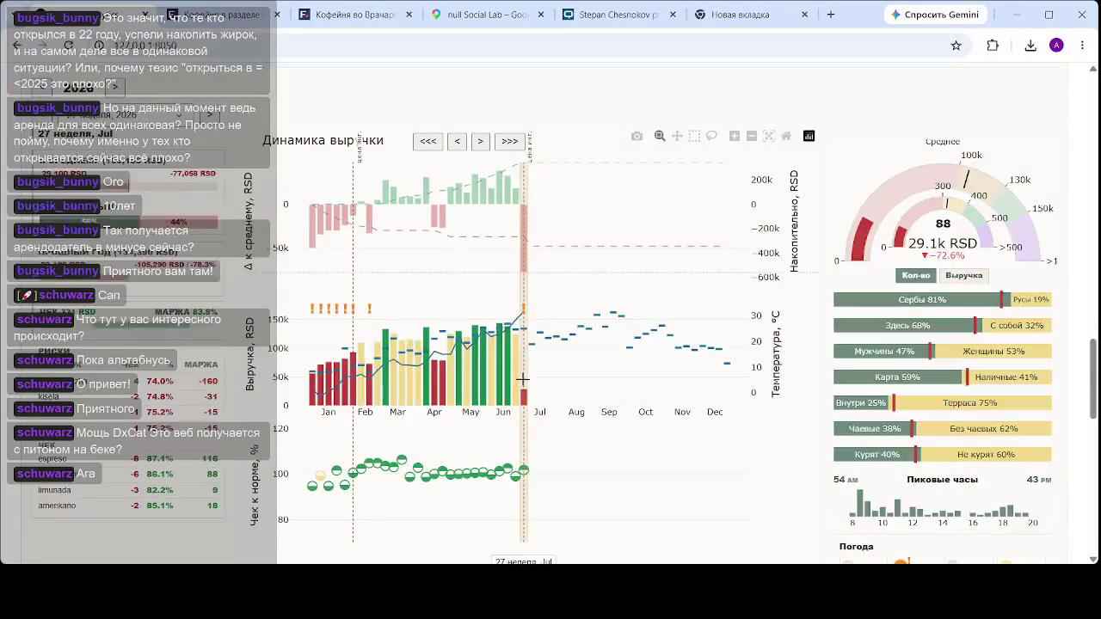
{"action": "mouse_move", "coordinate": [520, 379]}
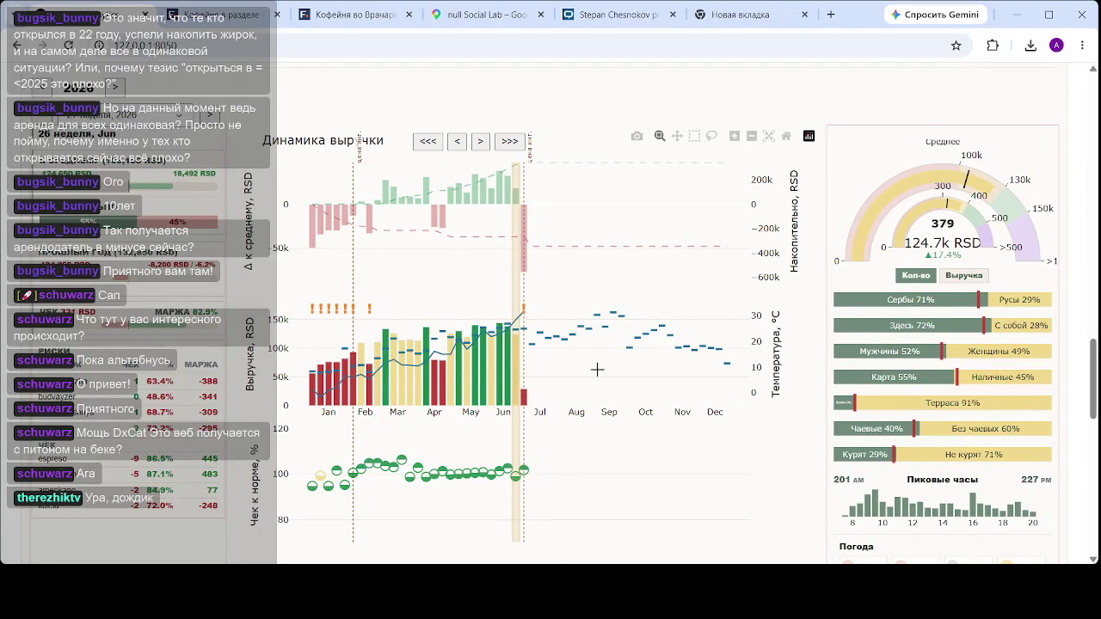
{"action": "left_click", "coordinate": [487, 361]}
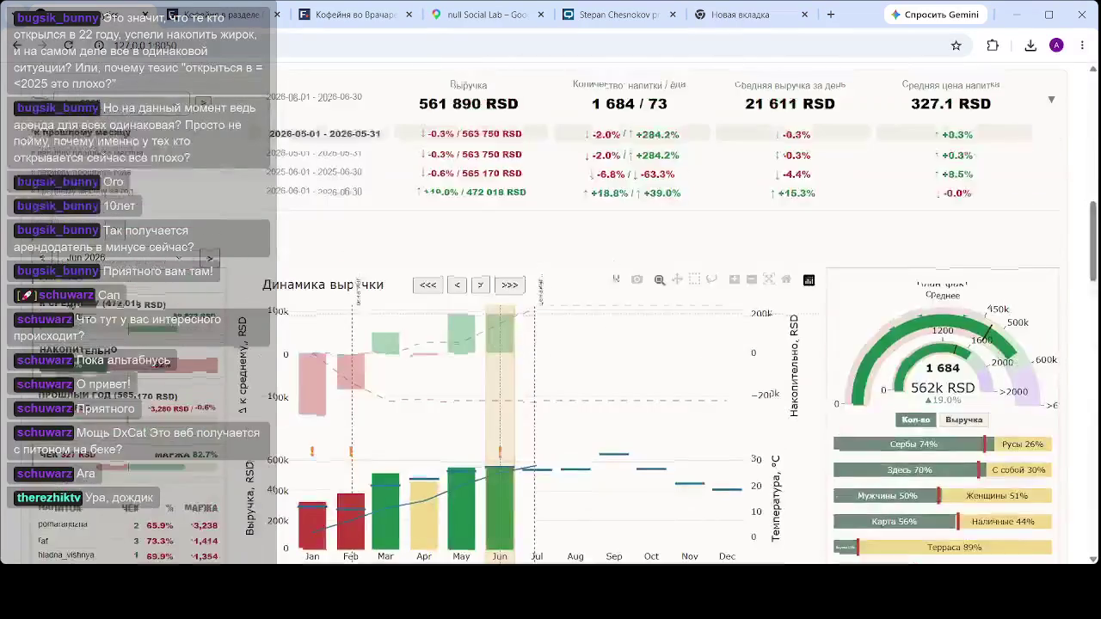
{"action": "scroll", "coordinate": [616, 279], "scroll_direction": "down", "scroll_amount": 5}
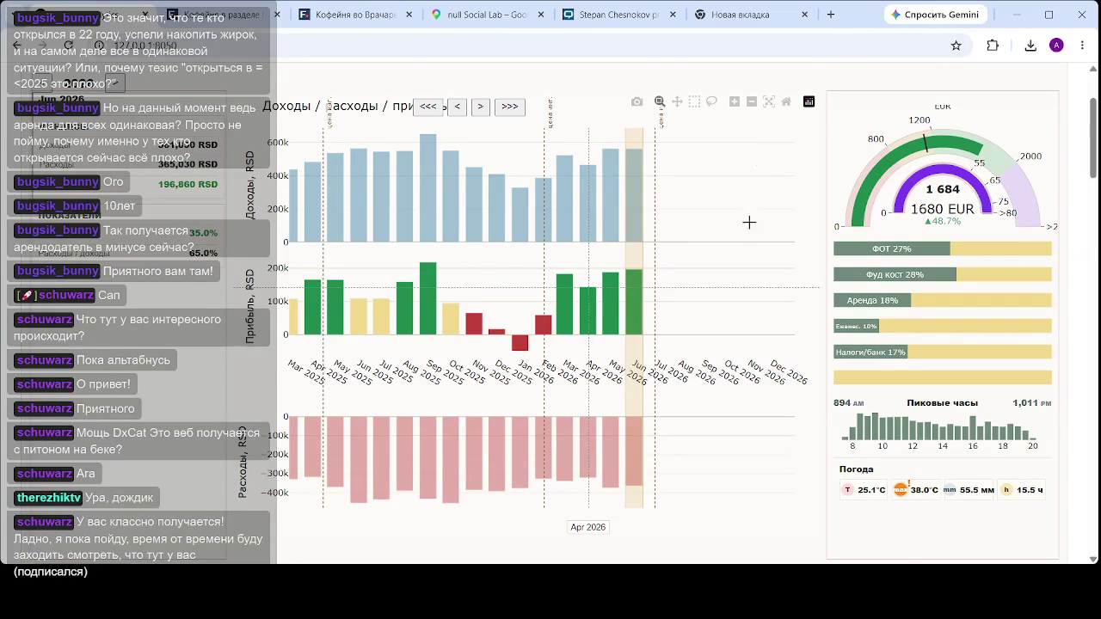
- Zoom the weekly revenue dynamics chart in on week 25
{"action": "scroll", "coordinate": [748, 221], "scroll_direction": "down", "scroll_amount": 5}
{"action": "scroll", "coordinate": [661, 285], "scroll_direction": "down", "scroll_amount": 4}
{"action": "scroll", "coordinate": [663, 286], "scroll_direction": "down", "scroll_amount": 4}
{"action": "scroll", "coordinate": [663, 286], "scroll_direction": "down", "scroll_amount": 4}
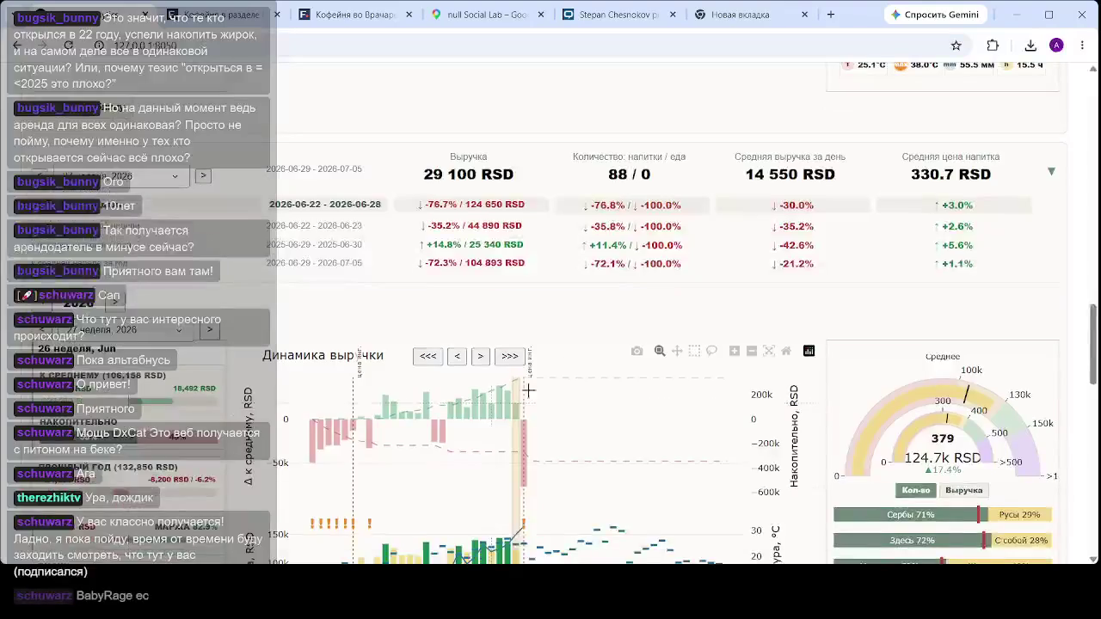
{"action": "scroll", "coordinate": [663, 287], "scroll_direction": "down", "scroll_amount": 3}
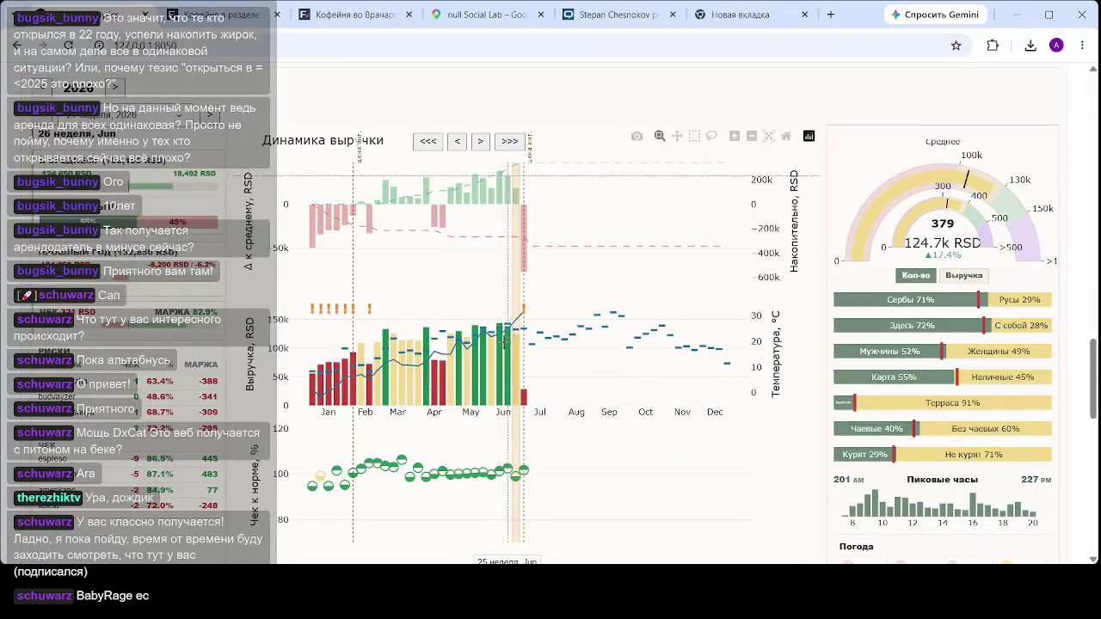
{"action": "left_click_drag", "start_coordinate": [503, 333], "coordinate": [542, 331]}
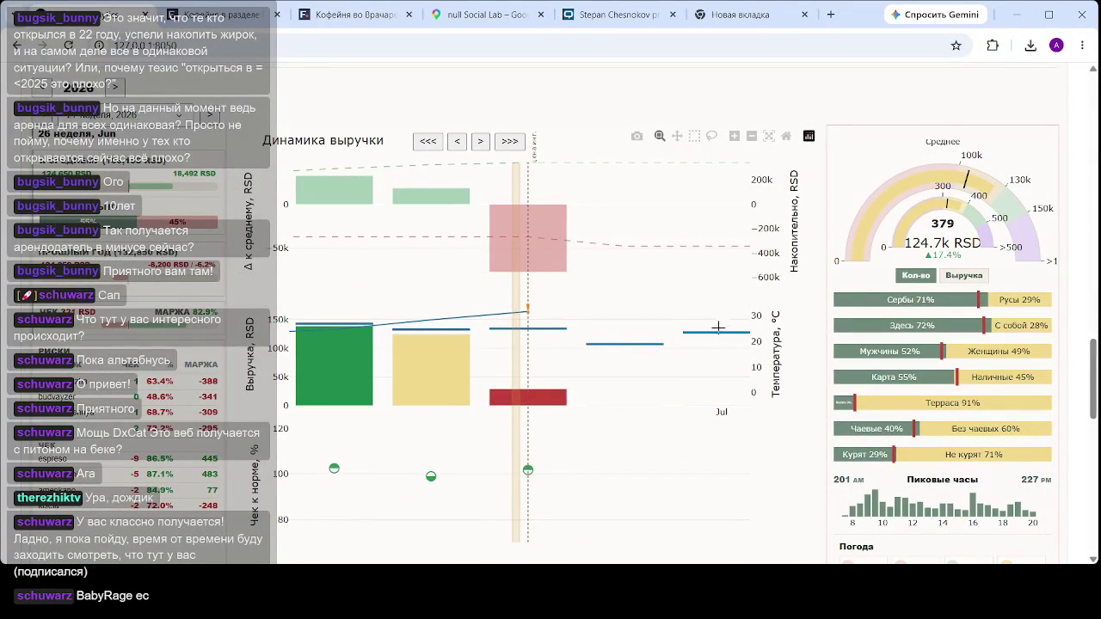
- Reset the revenue chart to the full year and bring the 2026-06-30 summary (16 480 RSD) into view
{"action": "left_click", "coordinate": [786, 138]}
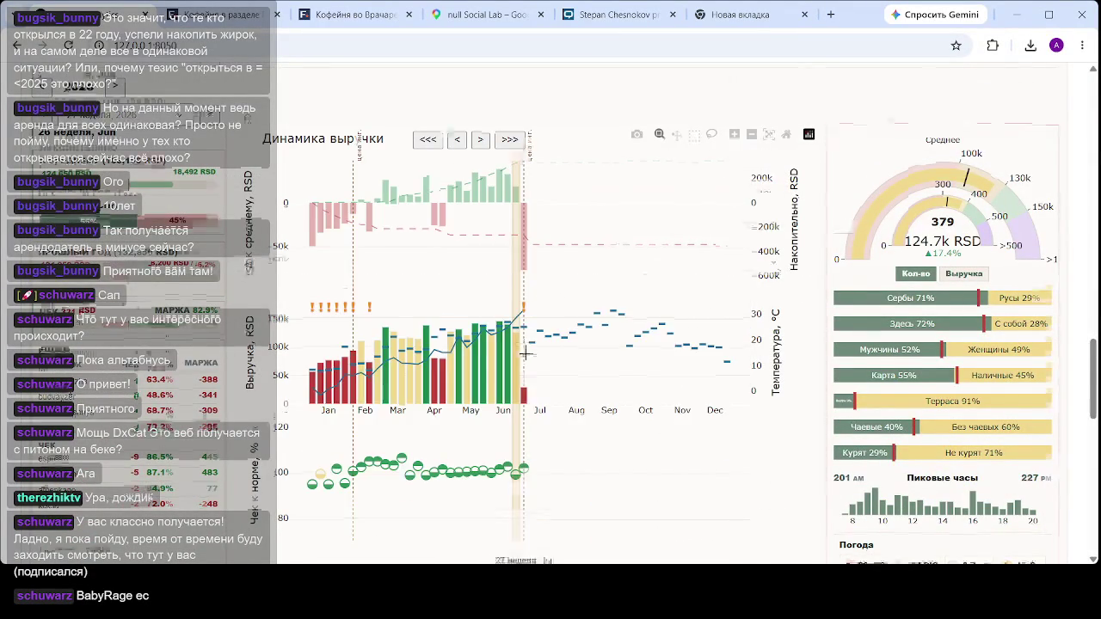
{"action": "scroll", "coordinate": [523, 353], "scroll_direction": "down", "scroll_amount": 3}
{"action": "scroll", "coordinate": [523, 352], "scroll_direction": "down", "scroll_amount": 1}
{"action": "scroll", "coordinate": [496, 392], "scroll_direction": "up", "scroll_amount": 1}
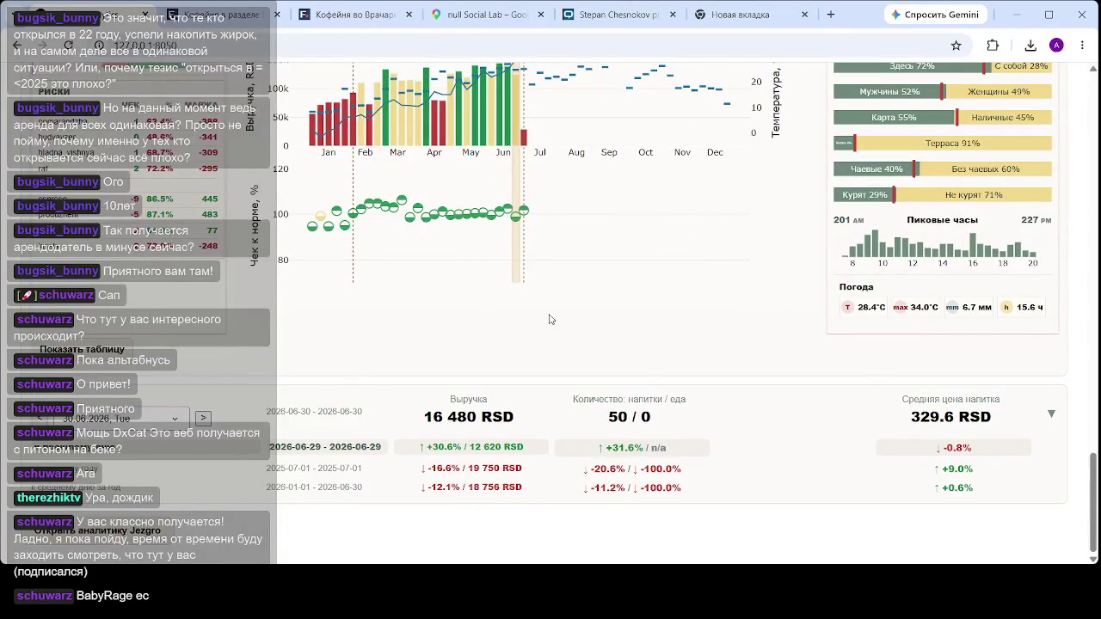
- Select the 29.06 bar on the daily revenue chart: 16.5k RSD, 33.0°C
{"action": "scroll", "coordinate": [516, 387], "scroll_direction": "down", "scroll_amount": 4}
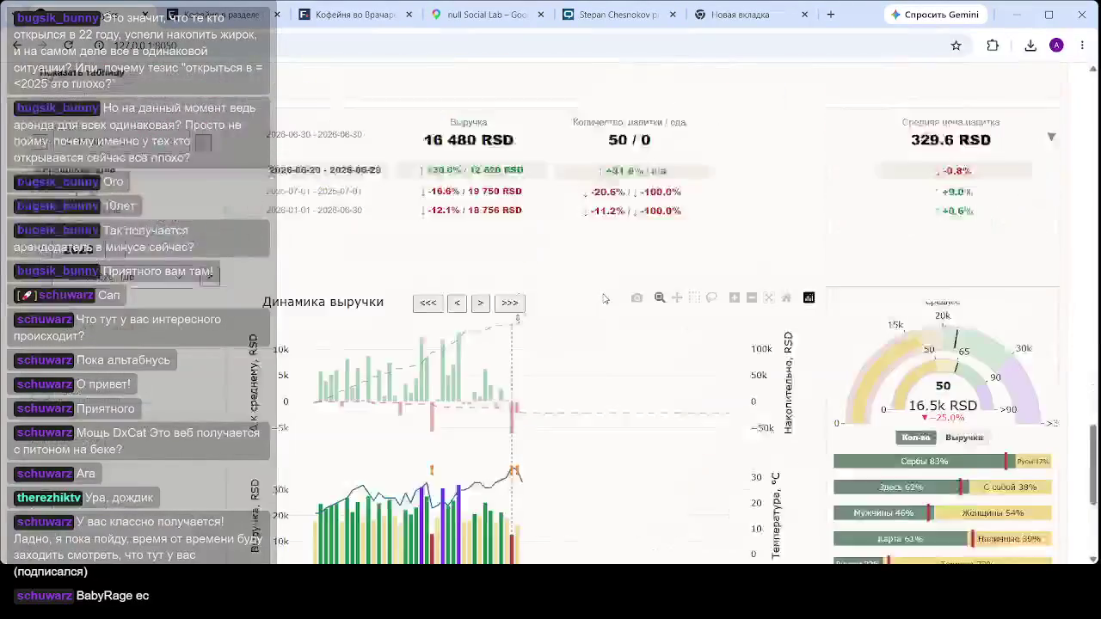
{"action": "scroll", "coordinate": [602, 292], "scroll_direction": "down", "scroll_amount": 3}
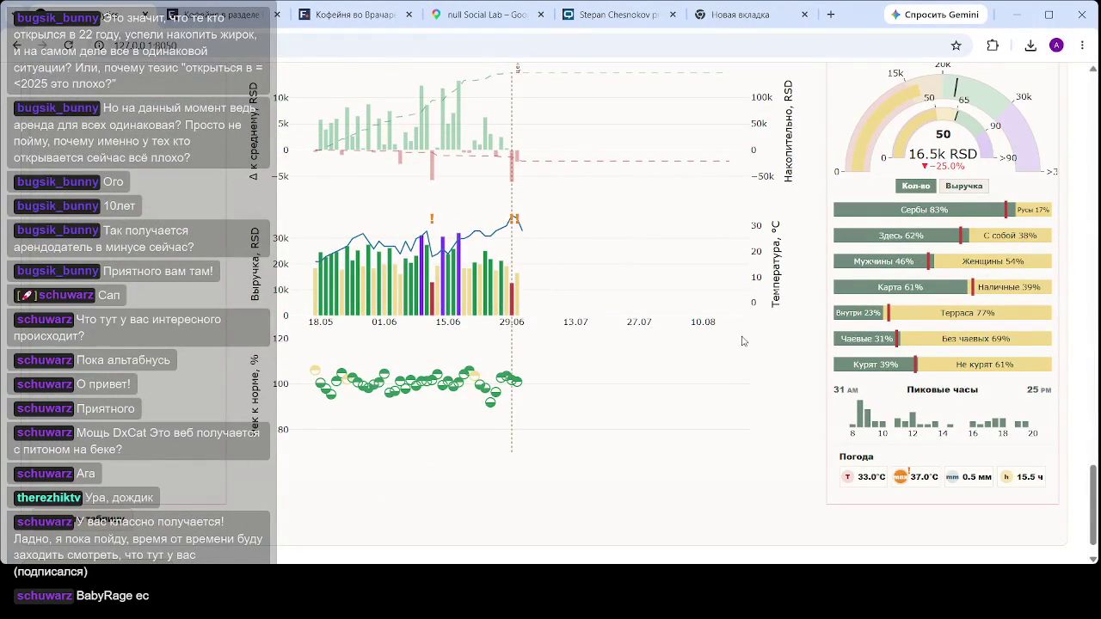
{"action": "mouse_move", "coordinate": [511, 294]}
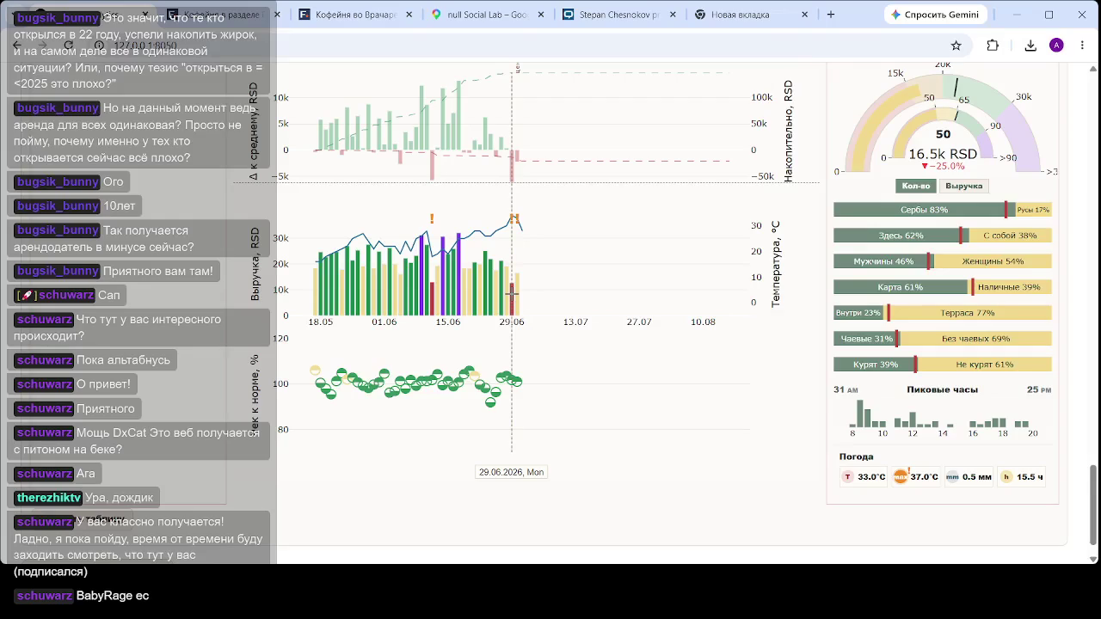
{"action": "left_click", "coordinate": [511, 294]}
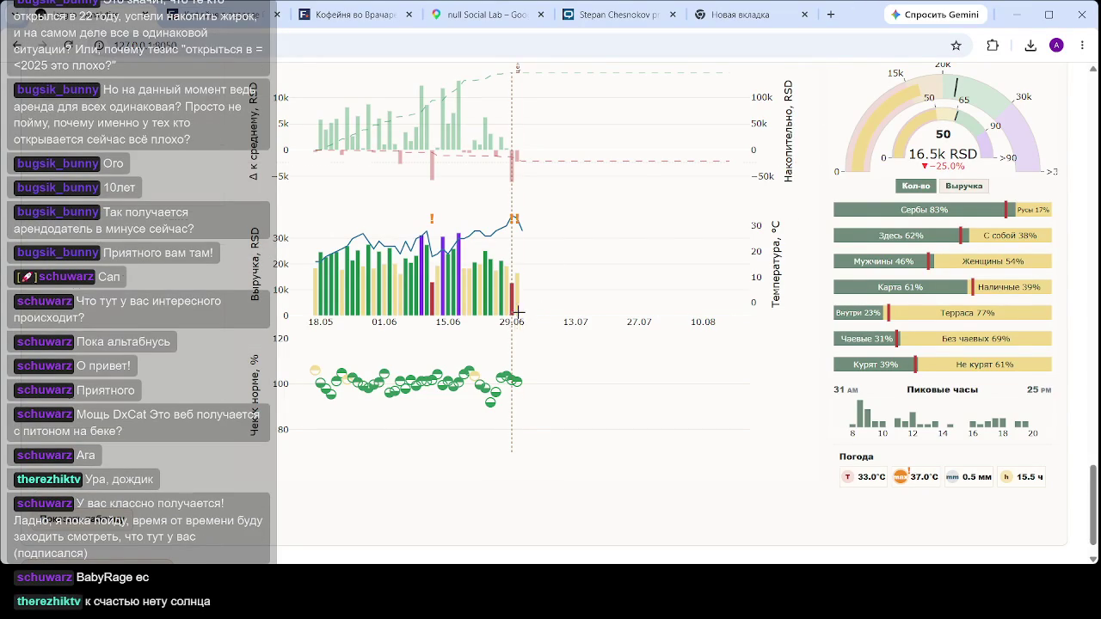
- Scroll up to the income and expense chart, then back down to the weekly Динамика выручки chart
{"action": "scroll", "coordinate": [518, 301], "scroll_direction": "down", "scroll_amount": 2}
{"action": "scroll", "coordinate": [519, 292], "scroll_direction": "up", "scroll_amount": 3}
{"action": "scroll", "coordinate": [519, 293], "scroll_direction": "up", "scroll_amount": 3}
{"action": "scroll", "coordinate": [519, 292], "scroll_direction": "up", "scroll_amount": 3}
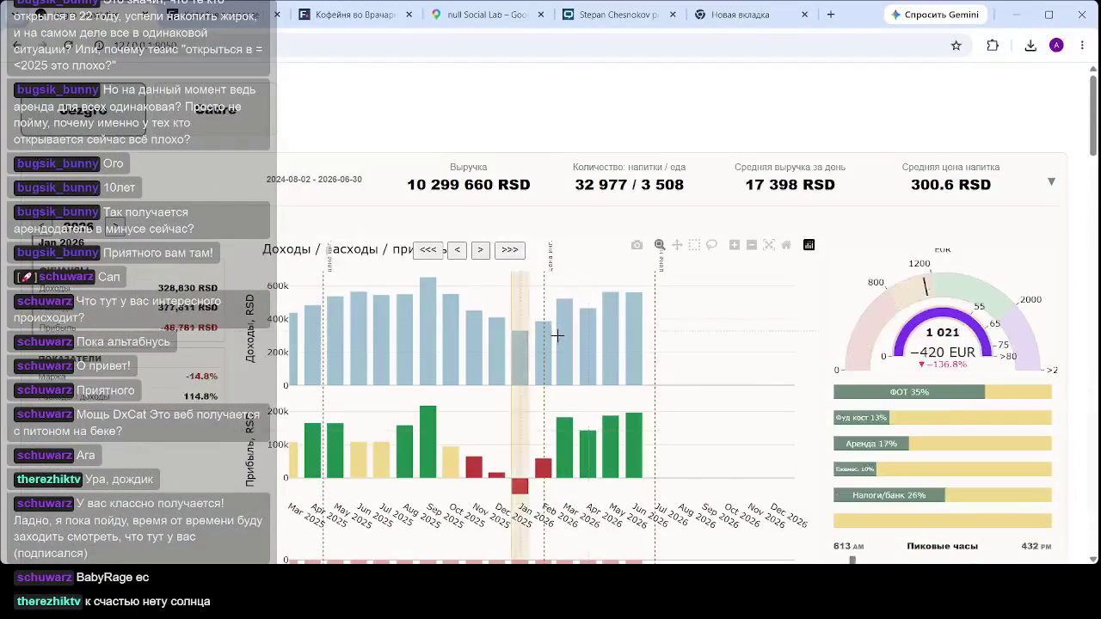
{"action": "scroll", "coordinate": [558, 336], "scroll_direction": "down", "scroll_amount": 5}
{"action": "scroll", "coordinate": [558, 334], "scroll_direction": "down", "scroll_amount": 5}
{"action": "scroll", "coordinate": [558, 327], "scroll_direction": "down", "scroll_amount": 3}
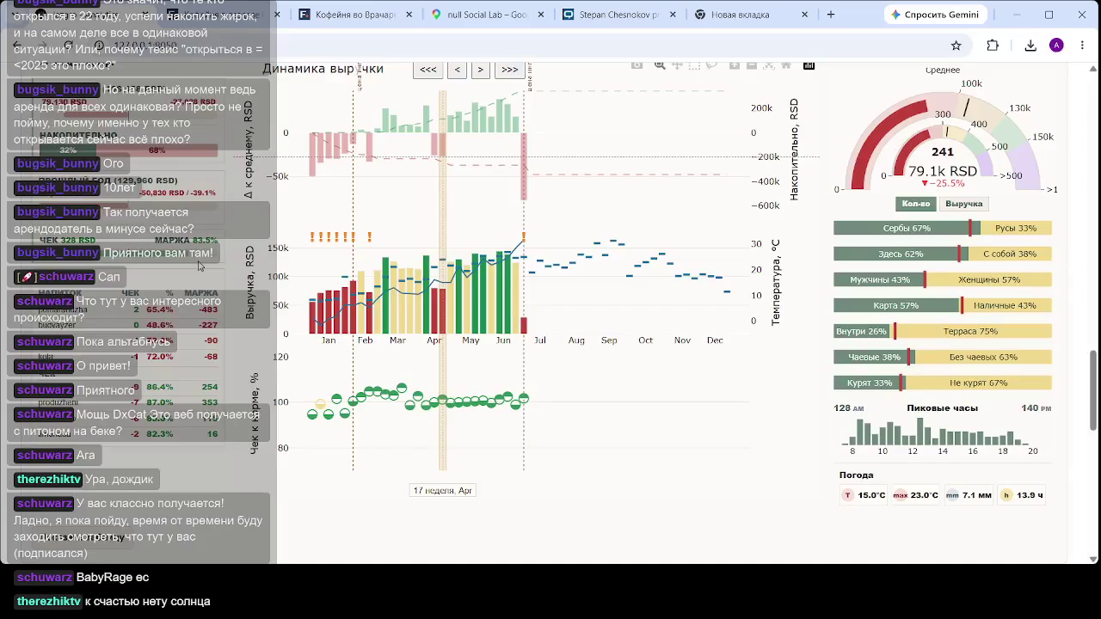
{"action": "left_click", "coordinate": [336, 292]}
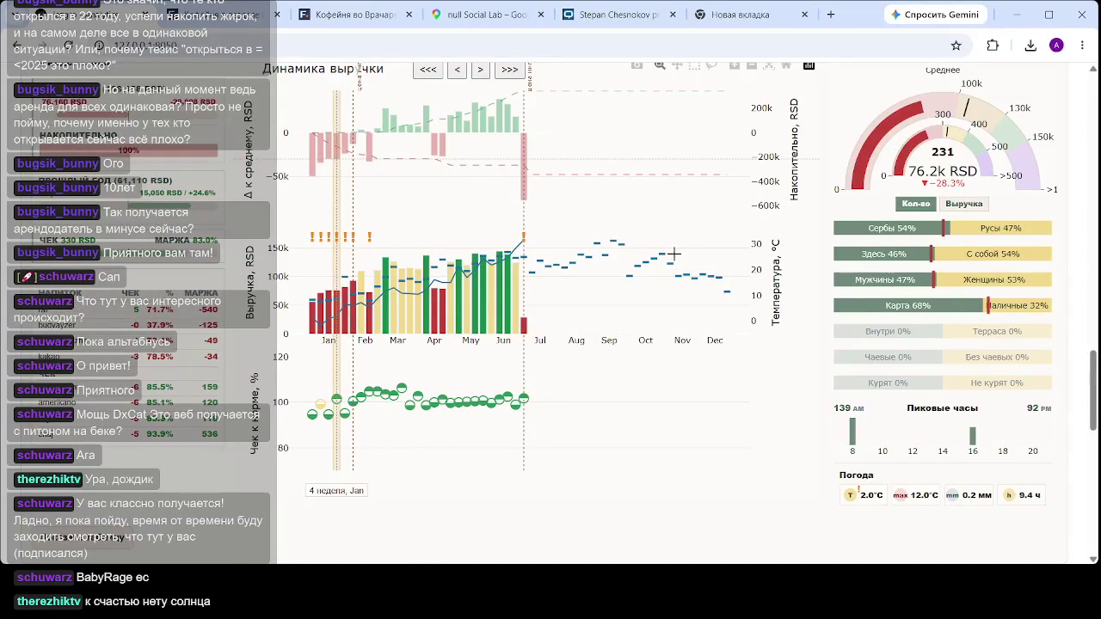
{"action": "left_click", "coordinate": [673, 167]}
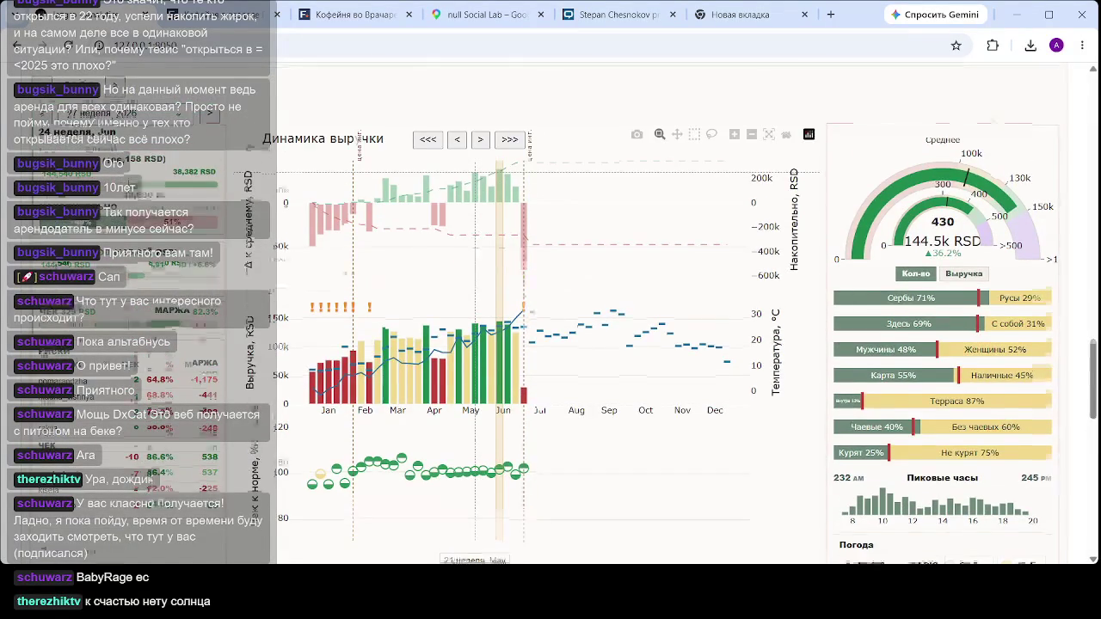
{"action": "scroll", "coordinate": [112, 222], "scroll_direction": "down", "scroll_amount": 2}
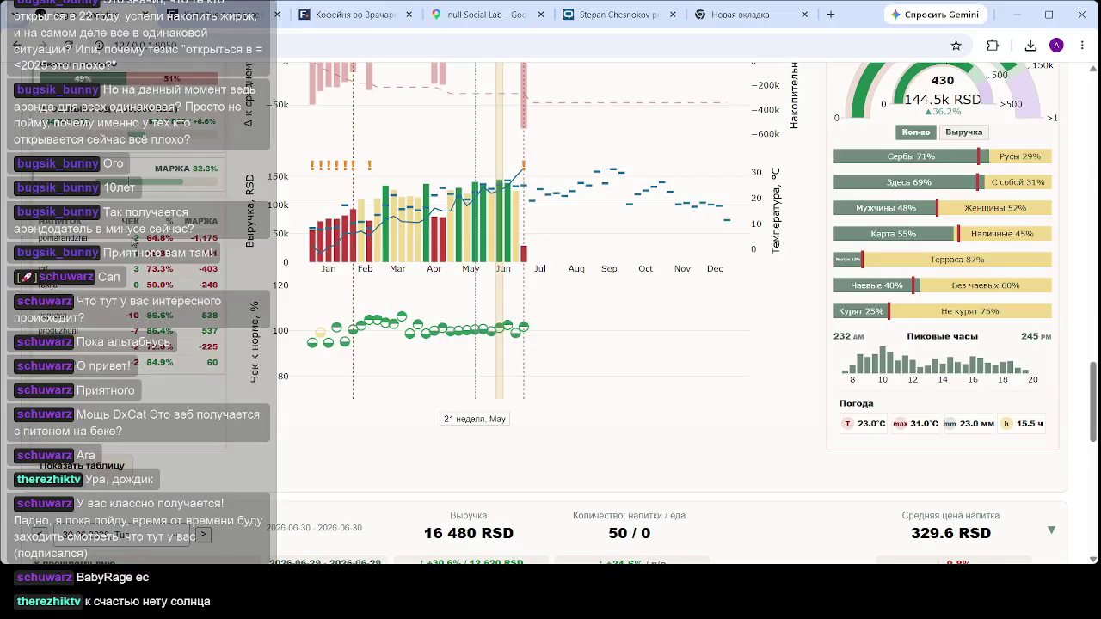
{"action": "left_click_drag", "start_coordinate": [133, 242], "coordinate": [160, 251]}
{"action": "left_click_drag", "start_coordinate": [127, 315], "coordinate": [176, 318]}
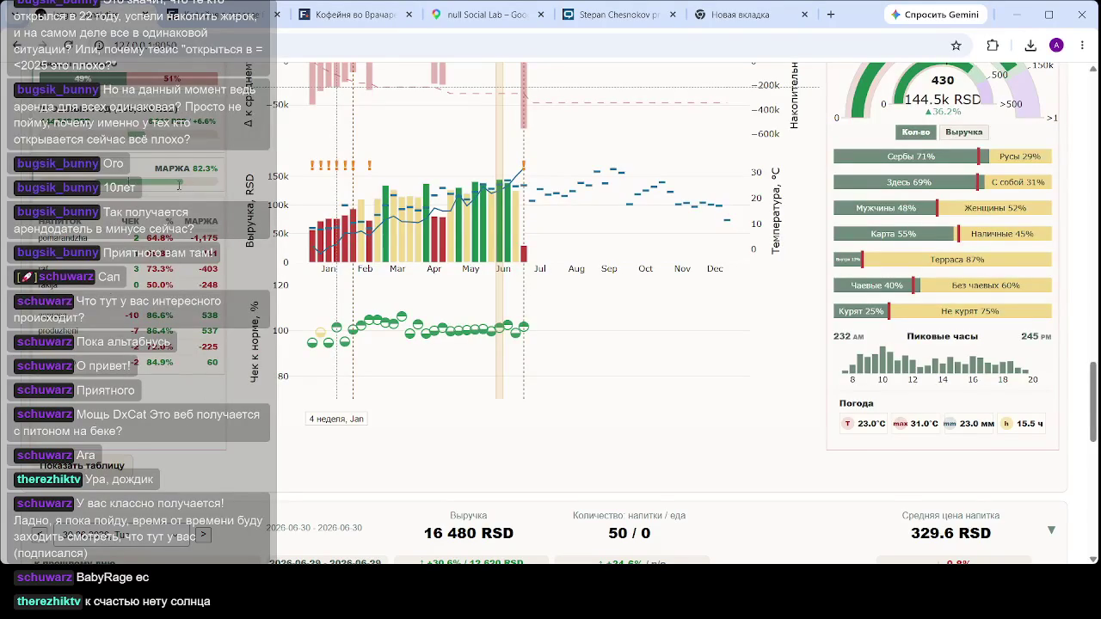
{"action": "scroll", "coordinate": [389, 258], "scroll_direction": "down", "scroll_amount": 1}
{"action": "scroll", "coordinate": [361, 260], "scroll_direction": "up", "scroll_amount": 1}
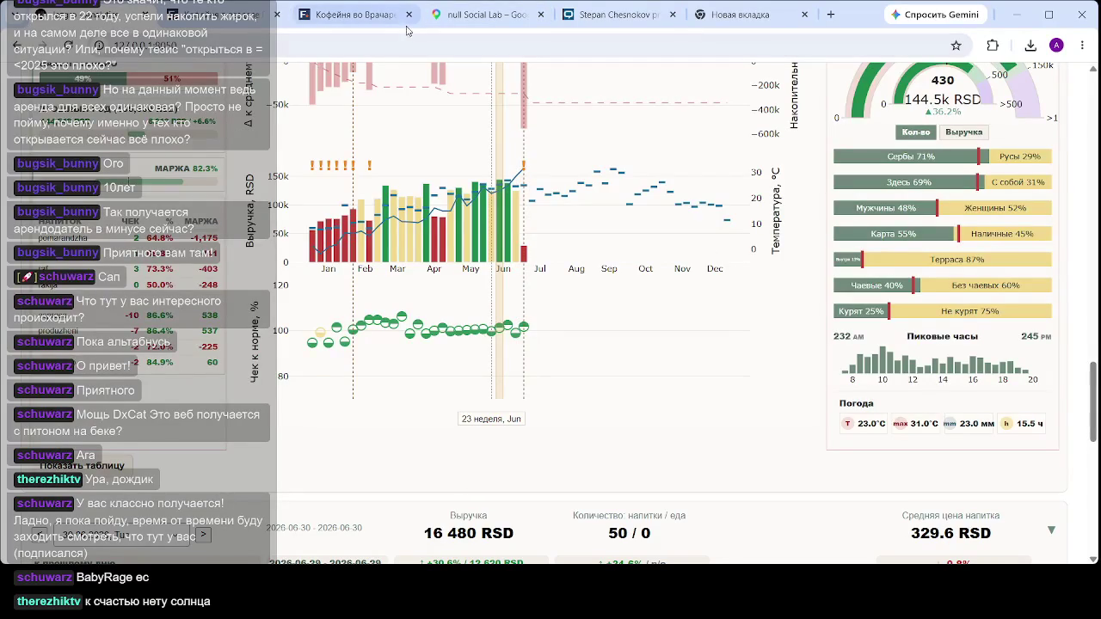
{"action": "left_click", "coordinate": [279, 15]}
- Close the Google Maps, unrelated and empty new tabs, leaving only the dashboard tab open
{"action": "left_click", "coordinate": [280, 15]}
{"action": "left_click", "coordinate": [280, 14]}
{"action": "left_click", "coordinate": [279, 14]}
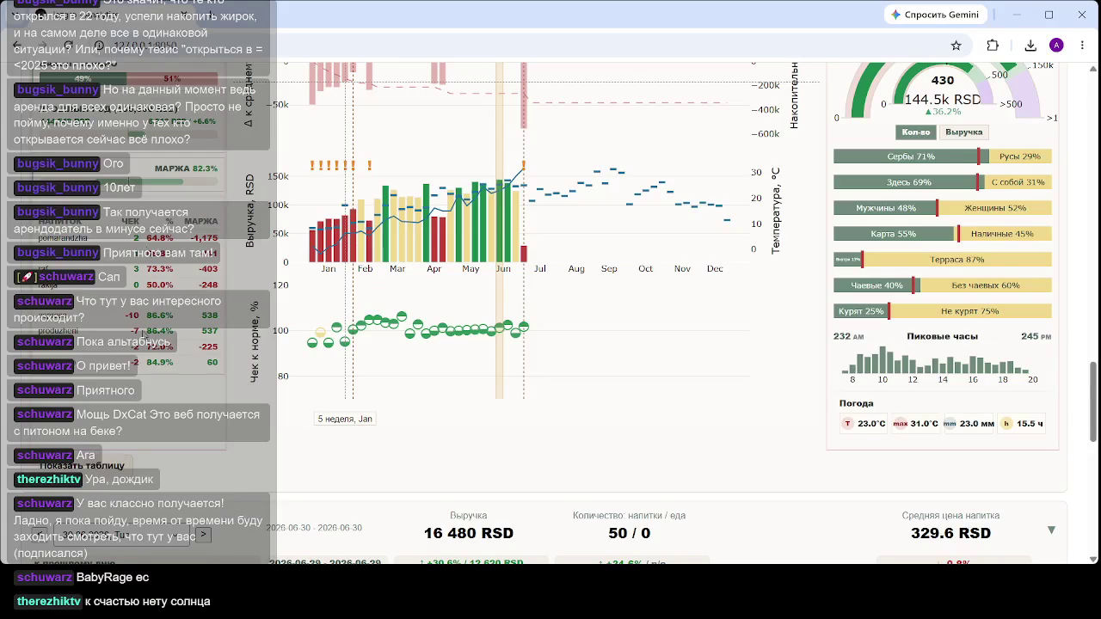
{"action": "scroll", "coordinate": [155, 387], "scroll_direction": "up", "scroll_amount": 5}
{"action": "scroll", "coordinate": [172, 383], "scroll_direction": "down", "scroll_amount": 5}
{"action": "scroll", "coordinate": [189, 379], "scroll_direction": "down", "scroll_amount": 1}
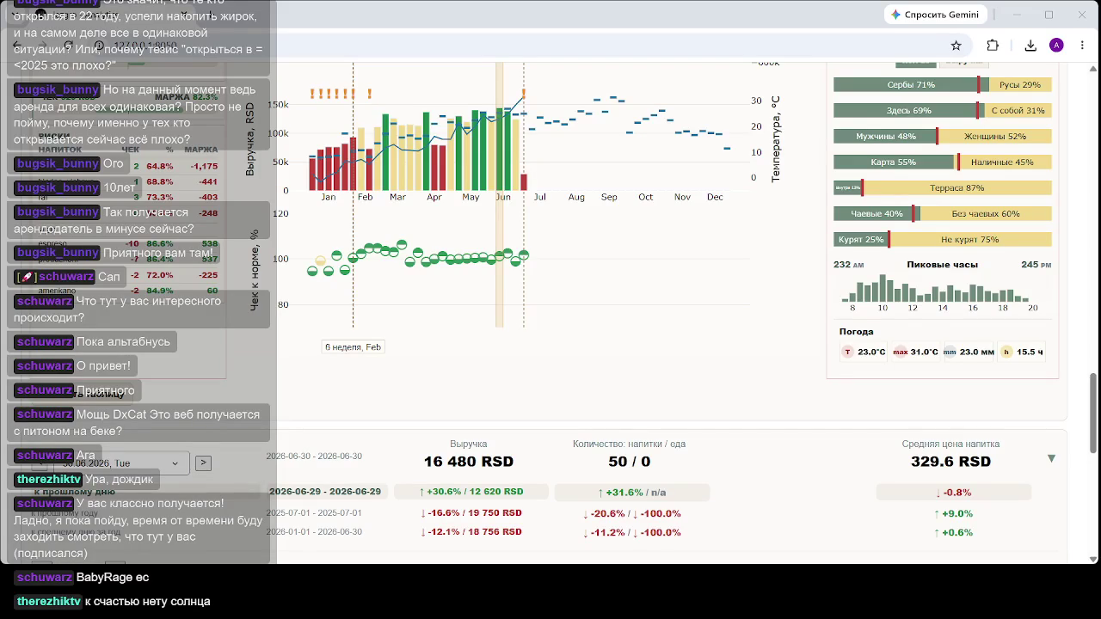
{"action": "scroll", "coordinate": [344, 357], "scroll_direction": "down", "scroll_amount": 2}
{"action": "scroll", "coordinate": [344, 357], "scroll_direction": "up", "scroll_amount": 2}
{"action": "scroll", "coordinate": [317, 365], "scroll_direction": "up", "scroll_amount": 2}
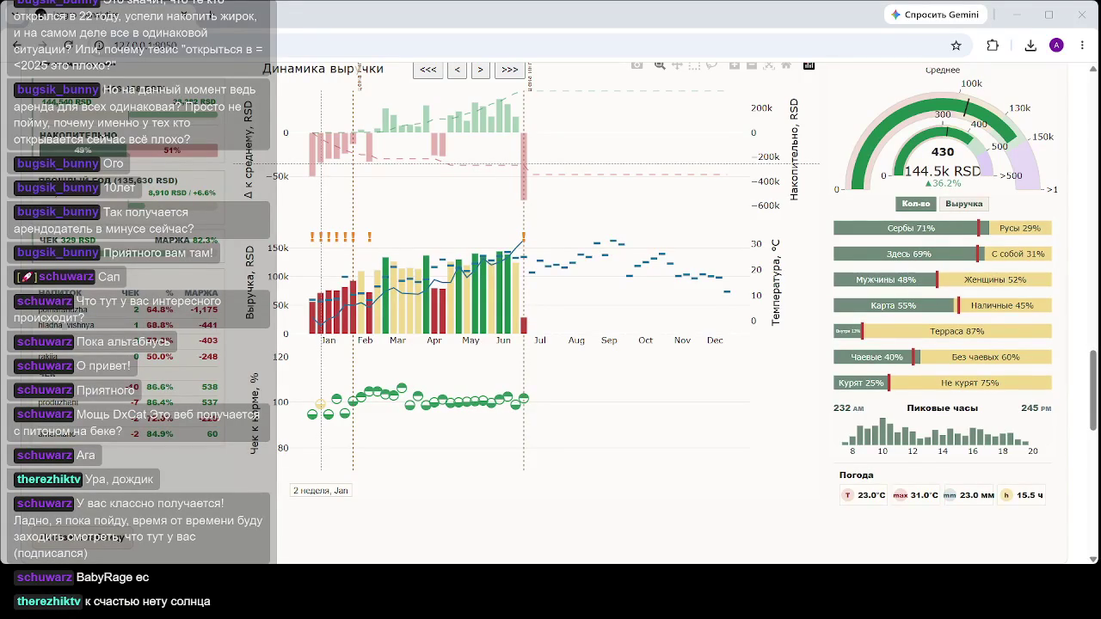
- Reload the café dashboard page from the address bar
{"action": "left_click", "coordinate": [256, 49]}
{"action": "key", "text": "Return"}
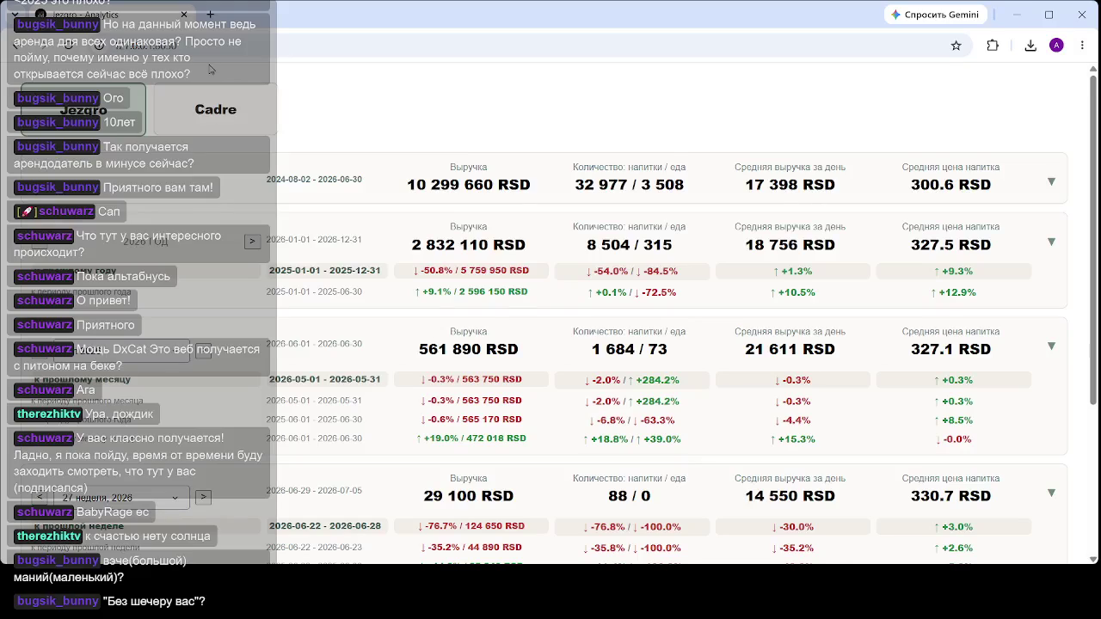
- Expand the whole-period summary into monthly charts and select March 2025's figures
{"action": "left_click", "coordinate": [519, 187]}
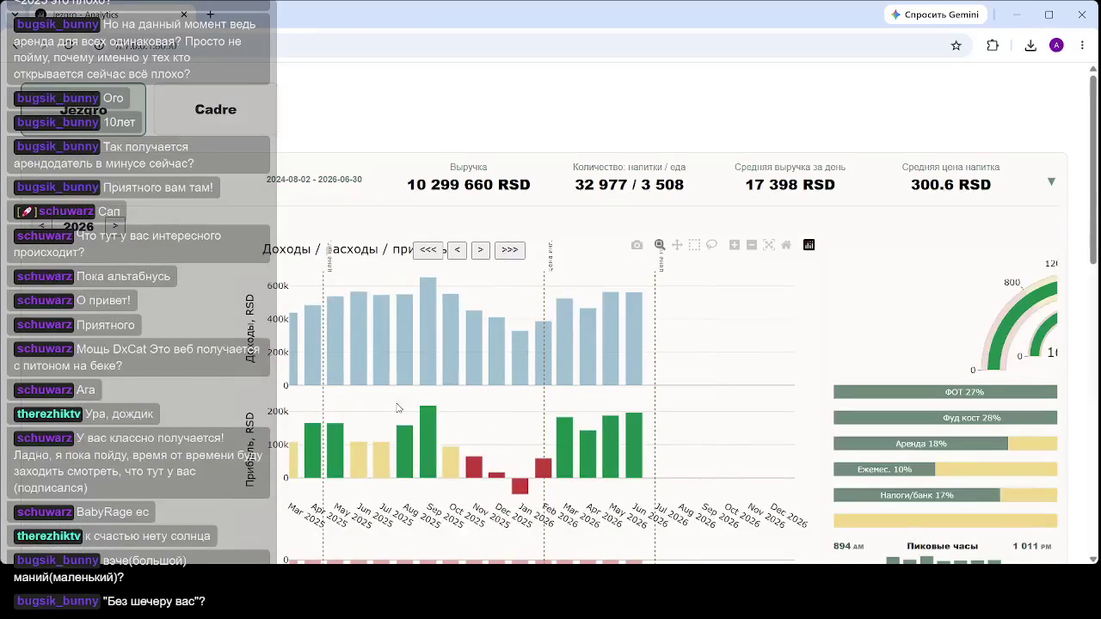
{"action": "mouse_move", "coordinate": [381, 327]}
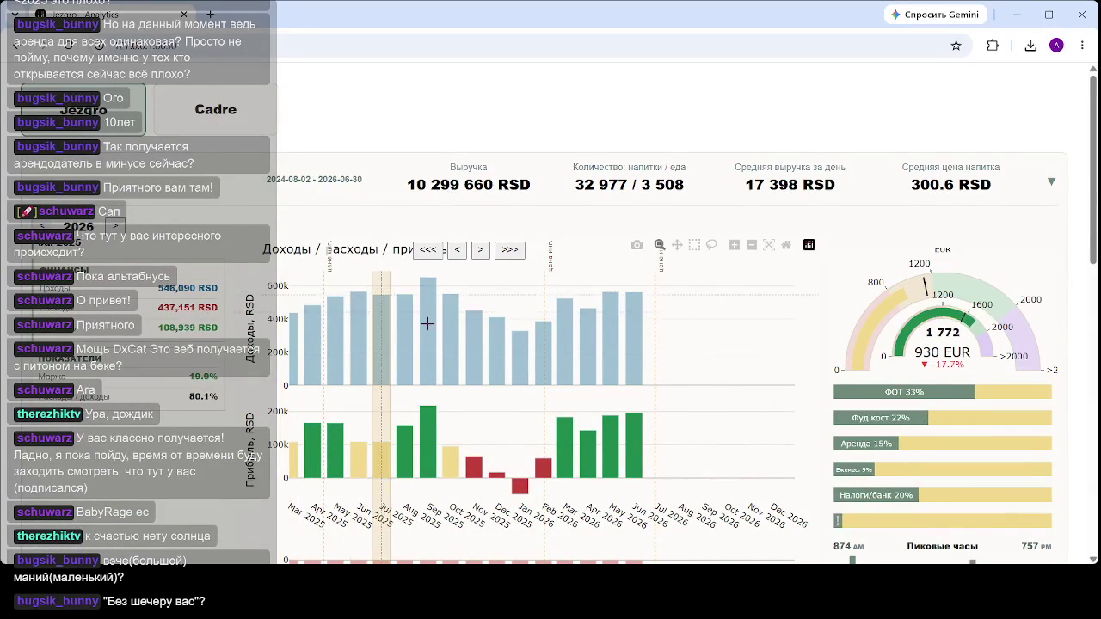
{"action": "scroll", "coordinate": [428, 202], "scroll_direction": "down", "scroll_amount": 2}
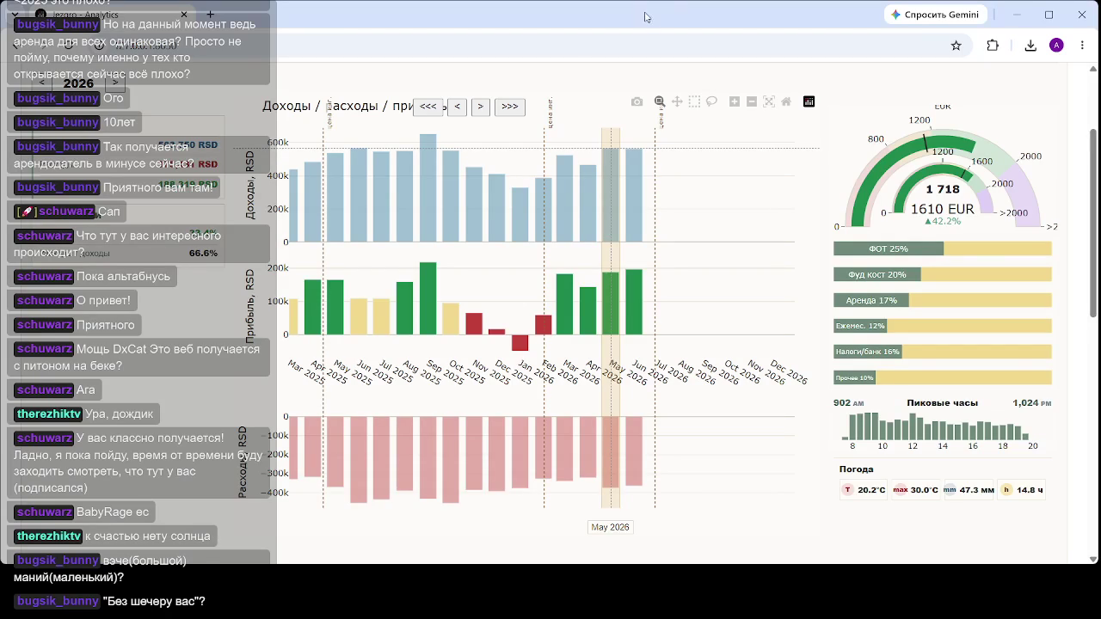
{"action": "left_click", "coordinate": [404, 215]}
{"action": "key", "text": "Home"}
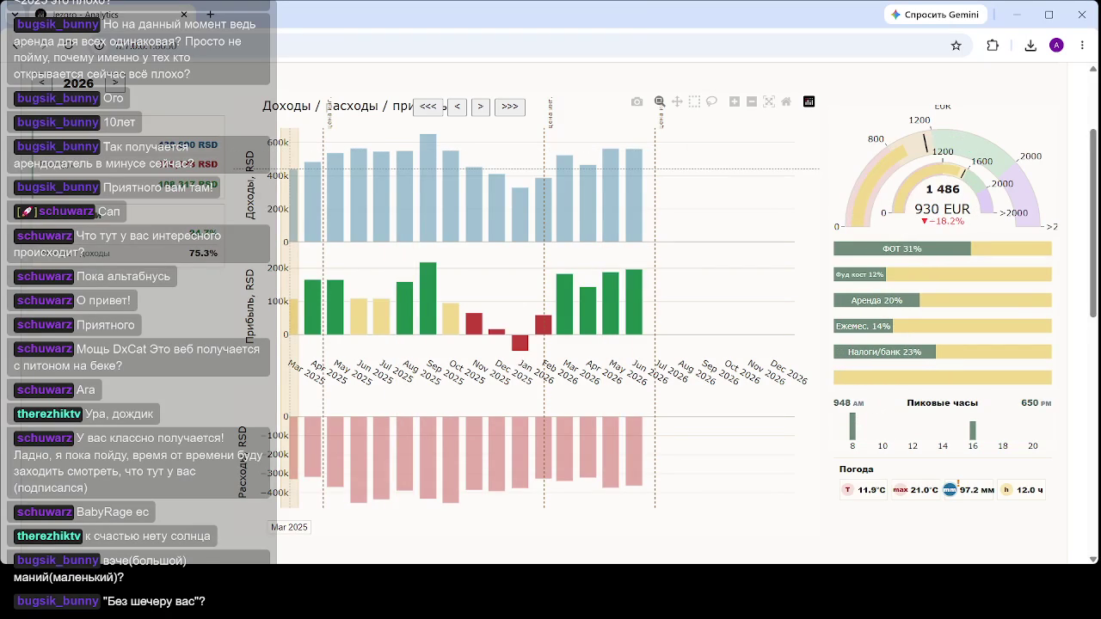
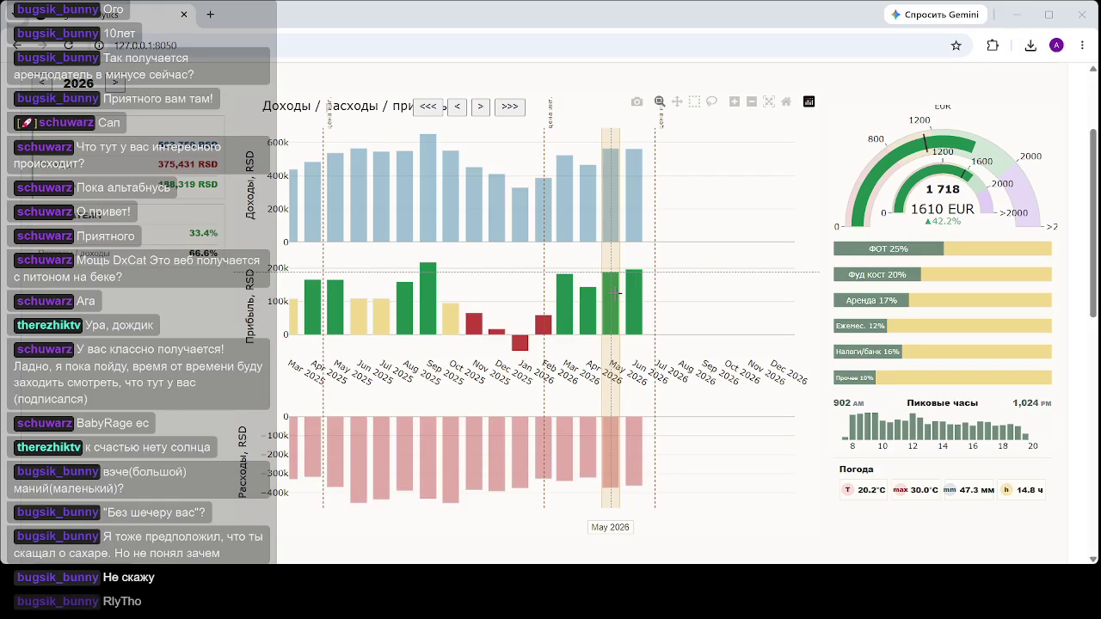
- Advance the dashboard to June 2026, showing the 1680 EUR gauge (+48.7%) and its cost breakdown
{"action": "left_click", "coordinate": [660, 239]}
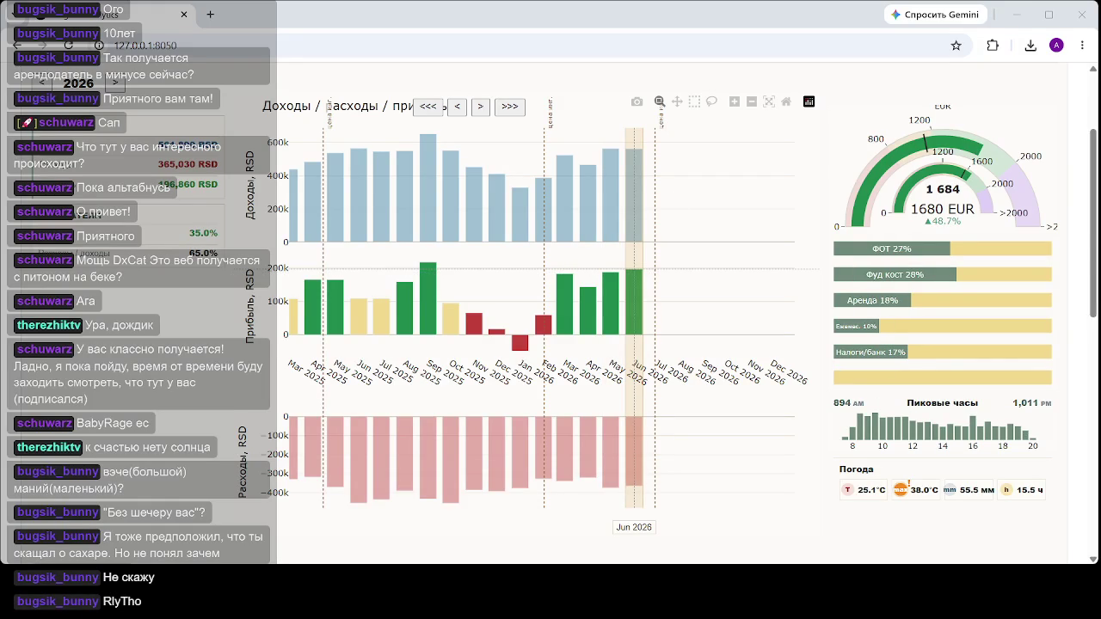